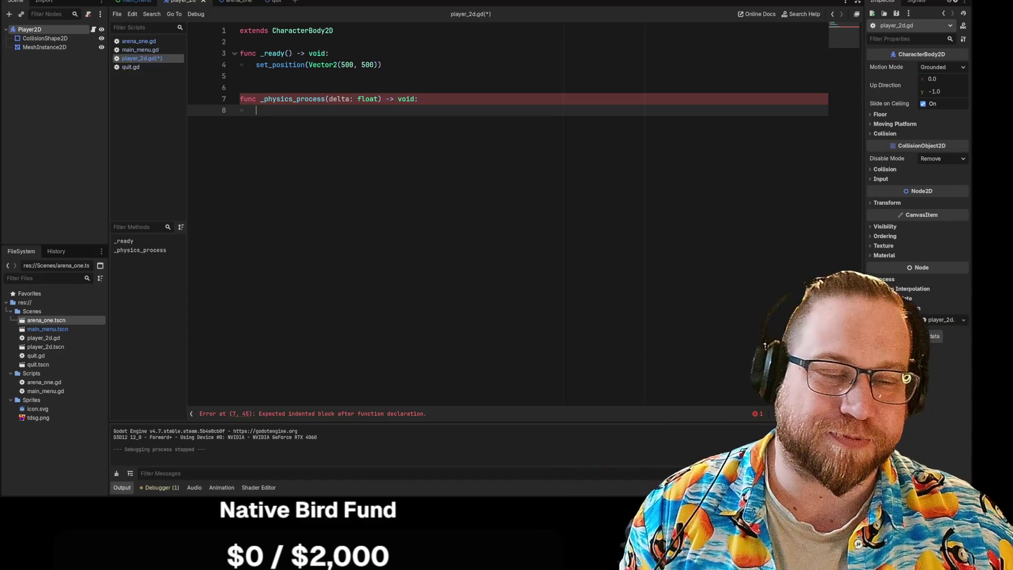
Step: Try typing 'input' in _physics_process, browse its completions, then delete the half-written word
{"action": "left_click_drag", "start_coordinate": [257, 65], "coordinate": [240, 76]}
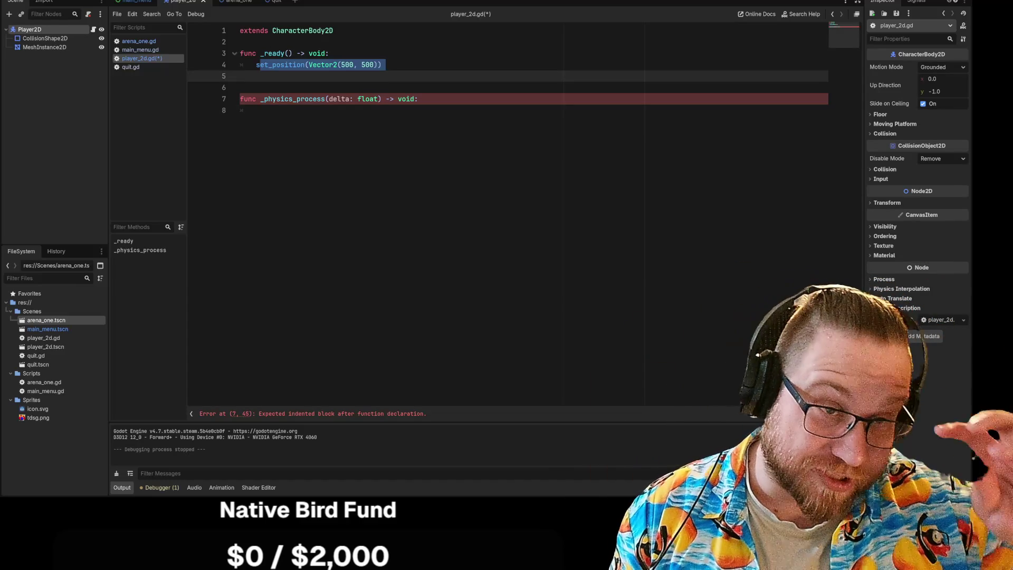
{"action": "left_click", "coordinate": [256, 110]}
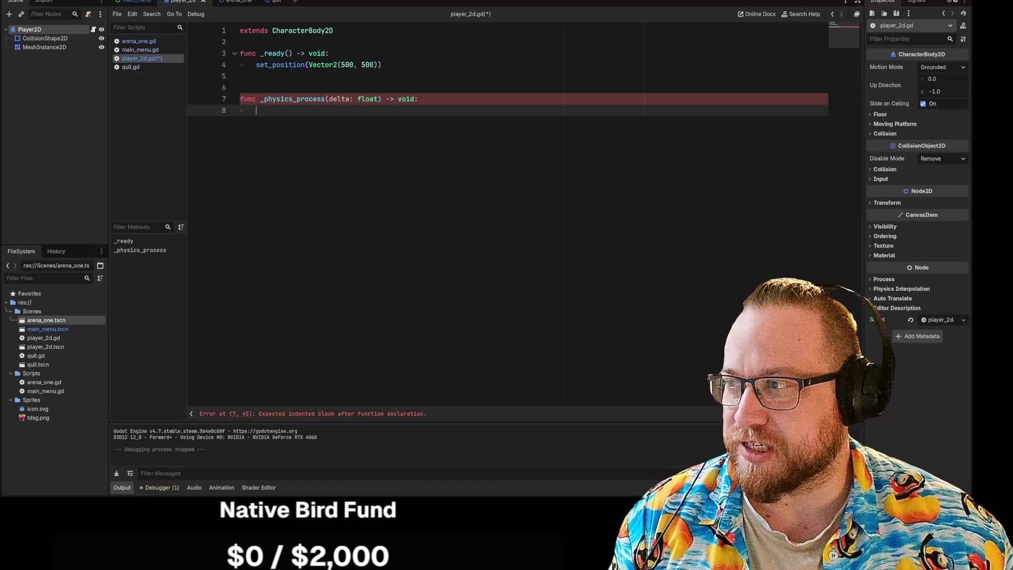
{"action": "type", "text": "input"}
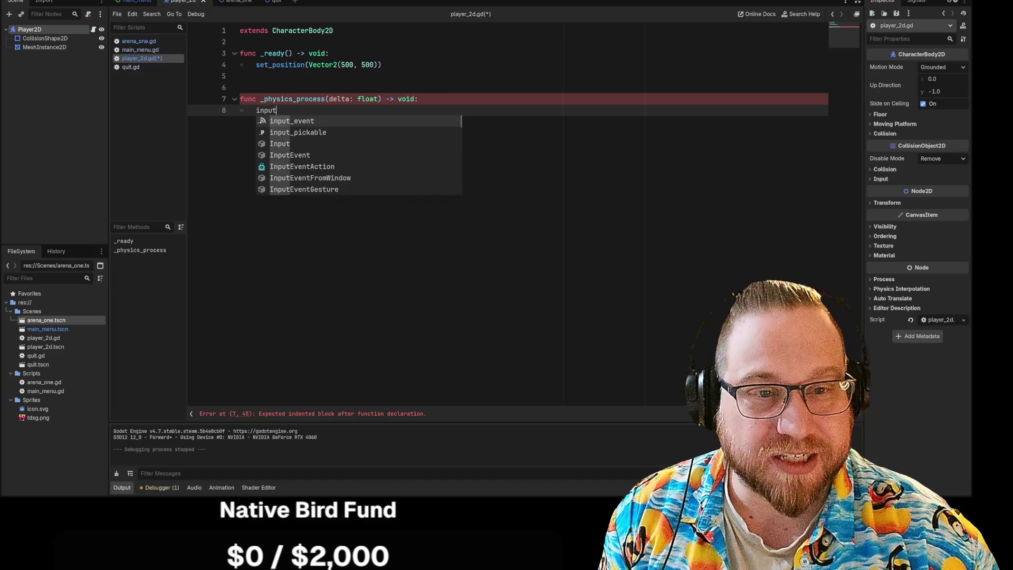
{"action": "key", "text": "Down"}
{"action": "key", "text": "Down"}
{"action": "key", "text": "Down"}
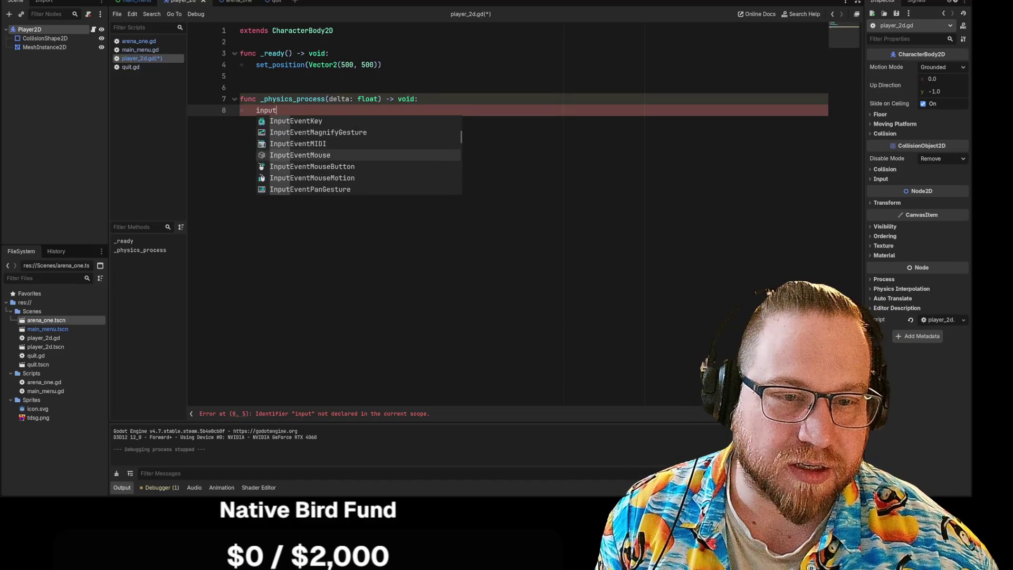
{"action": "key", "text": "Down"}
{"action": "key", "text": "Down"}
{"action": "key", "text": "Down"}
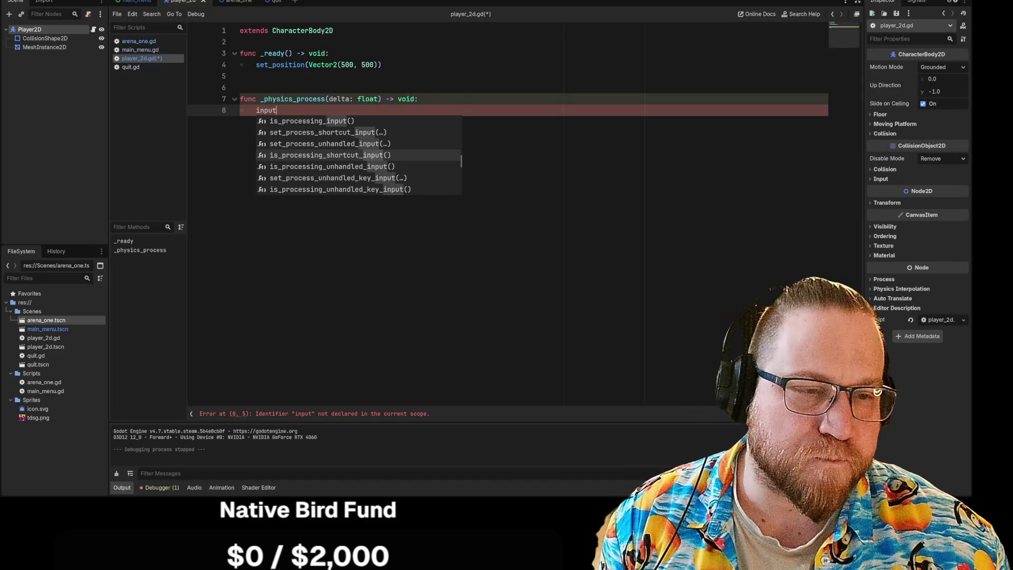
{"action": "key", "text": "Escape"}
{"action": "key", "text": "ctrl+shift+Left"}
{"action": "key", "text": "BackSpace"}
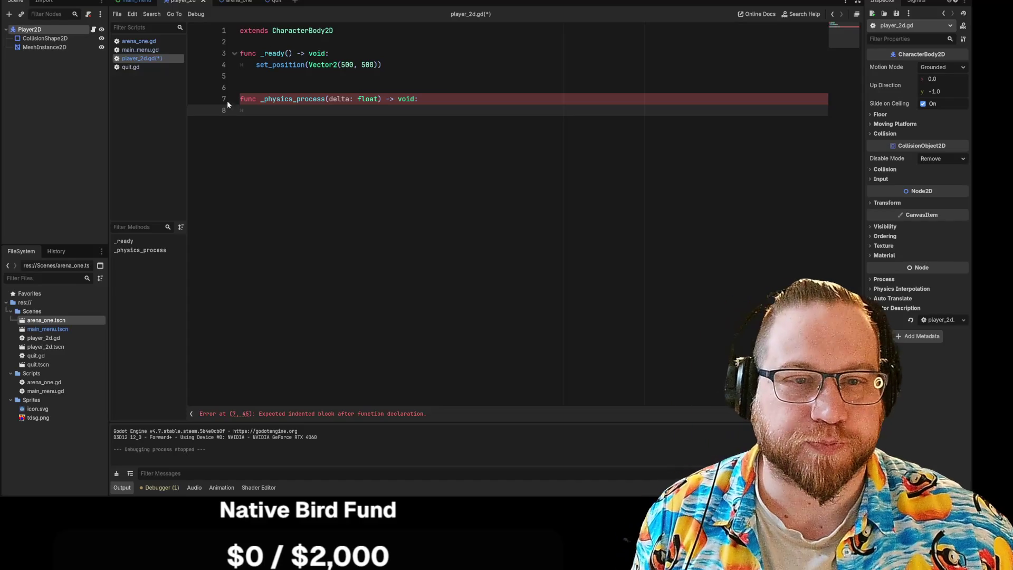
{"action": "type", "text": "@export var speed = 400  func get_input(): \tvar input_direction = Input.get_vector(\"left\", \"right\", \"up\", \"down\") \tvelocity = input_direction * speed  func _physics_process(delta): \tget_input() \tmove_and_slide()"}
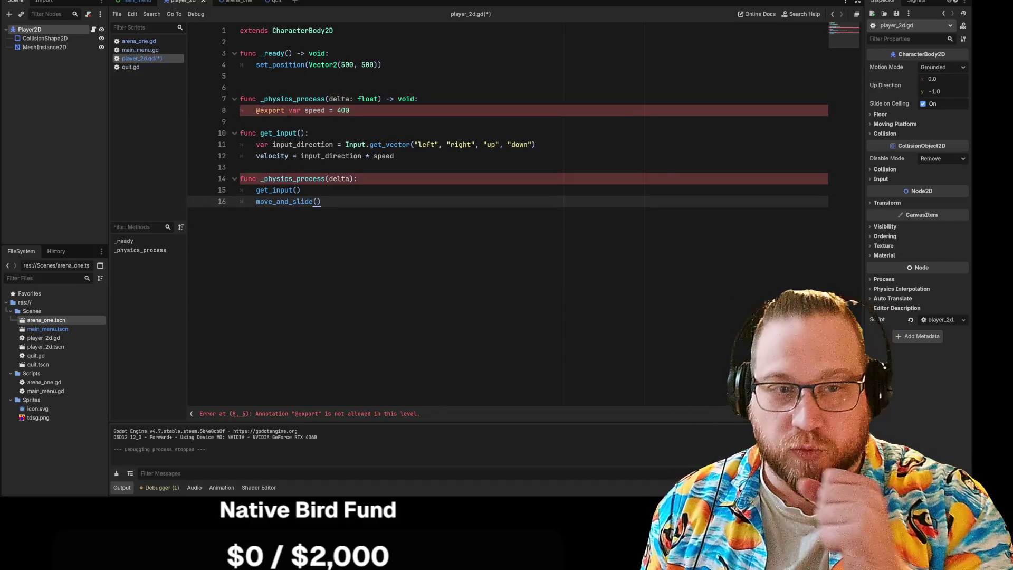
{"action": "left_click_drag", "start_coordinate": [349, 110], "coordinate": [240, 110]}
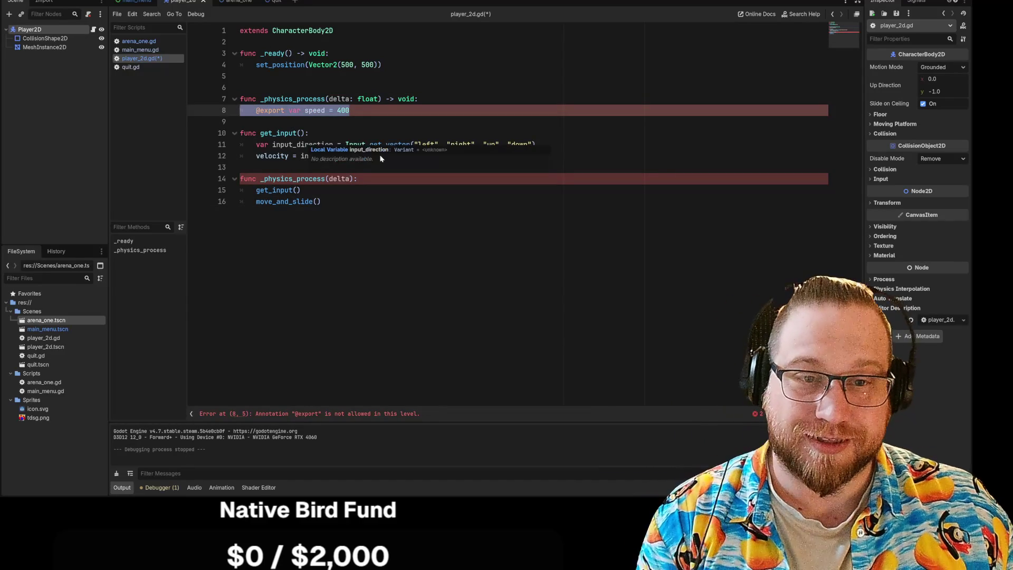
{"action": "key", "text": "ctrl+x"}
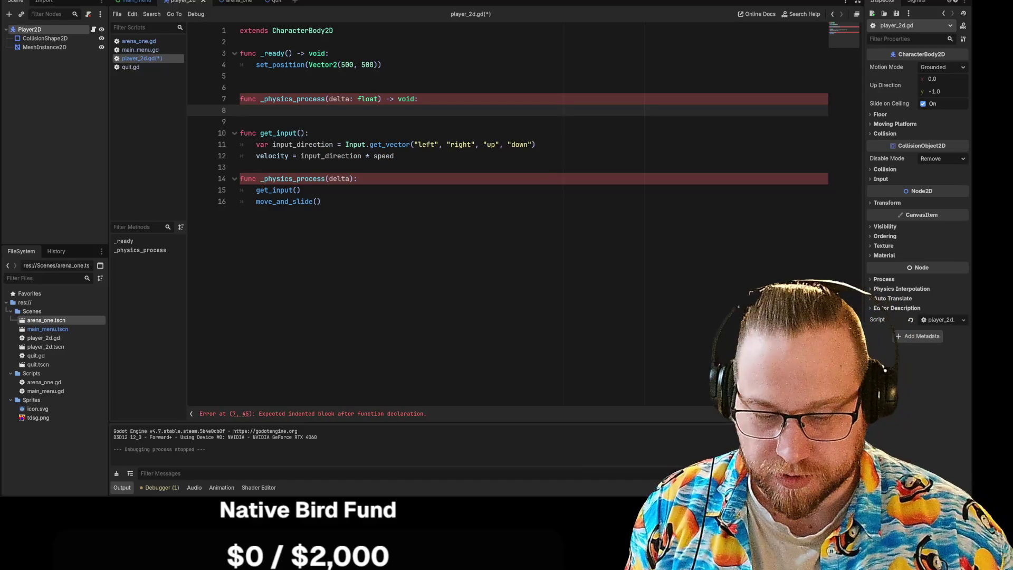
{"action": "type", "text": "pass"}
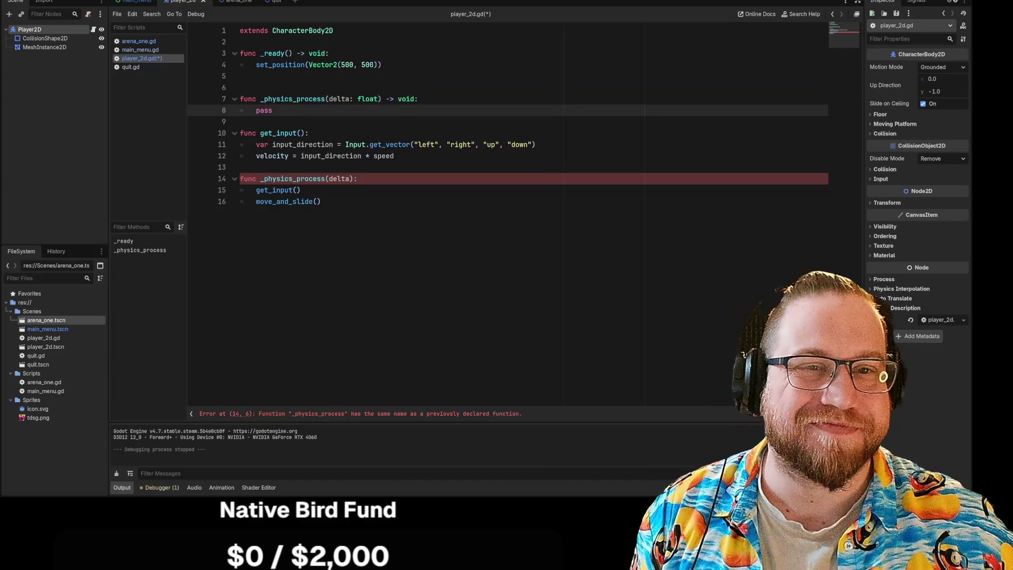
{"action": "left_click", "coordinate": [240, 41]}
{"action": "key", "text": "ctrl+v"}
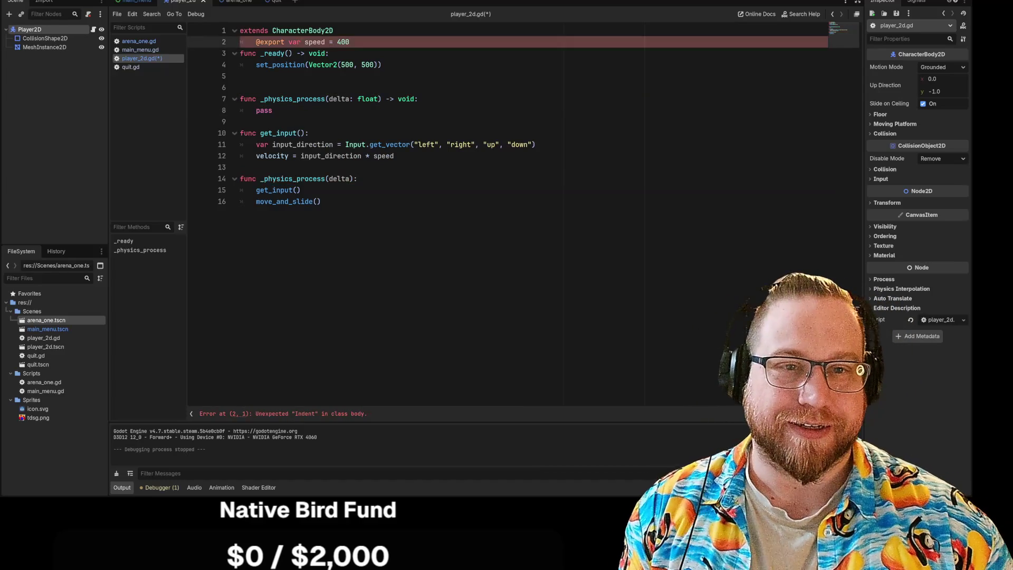
{"action": "key", "text": "Return"}
{"action": "key", "text": "Return"}
{"action": "left_click", "coordinate": [256, 53]}
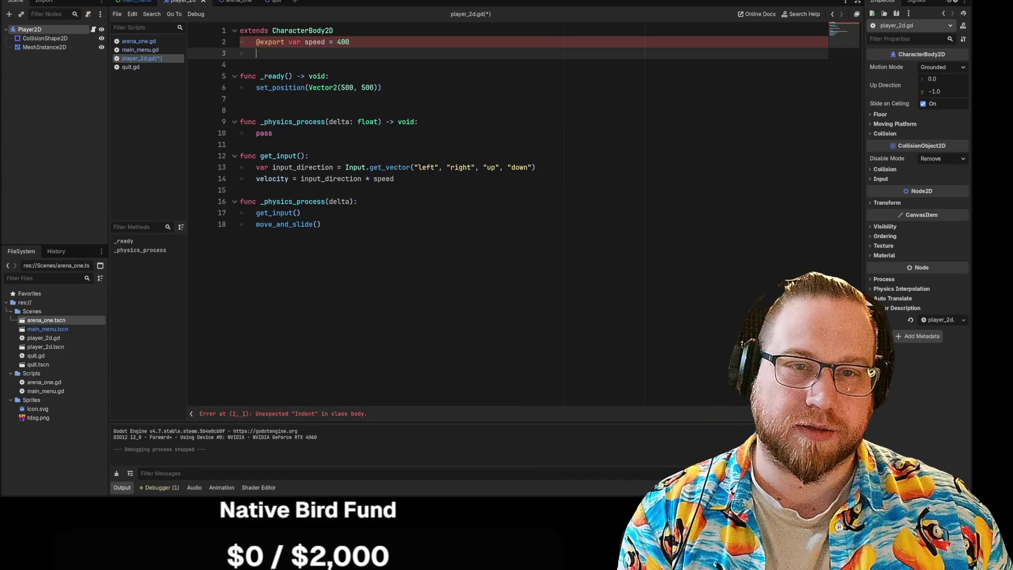
{"action": "key", "text": "Up"}
{"action": "key", "text": "BackSpace"}
{"action": "key", "text": "Return"}
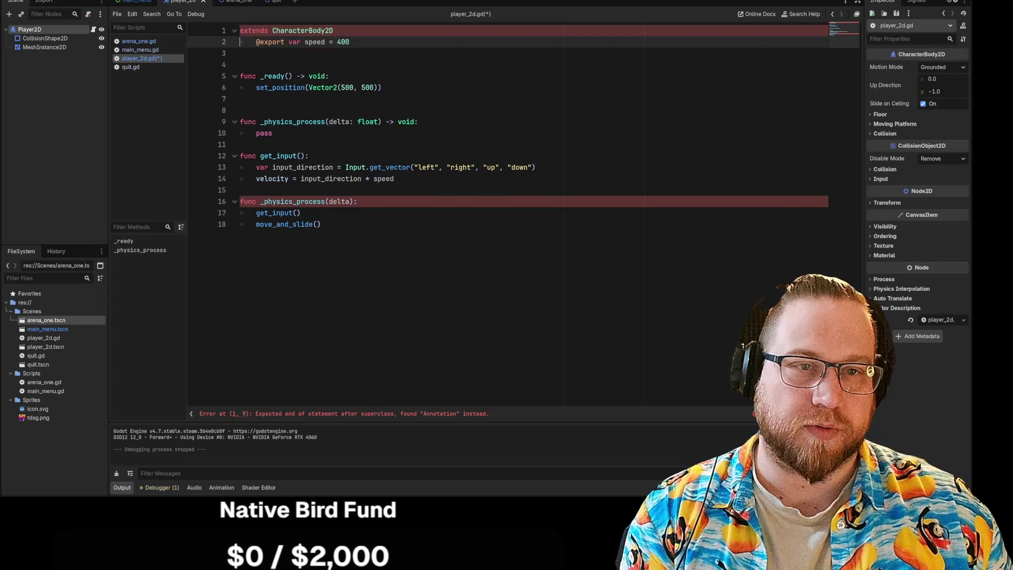
{"action": "key", "text": "Down"}
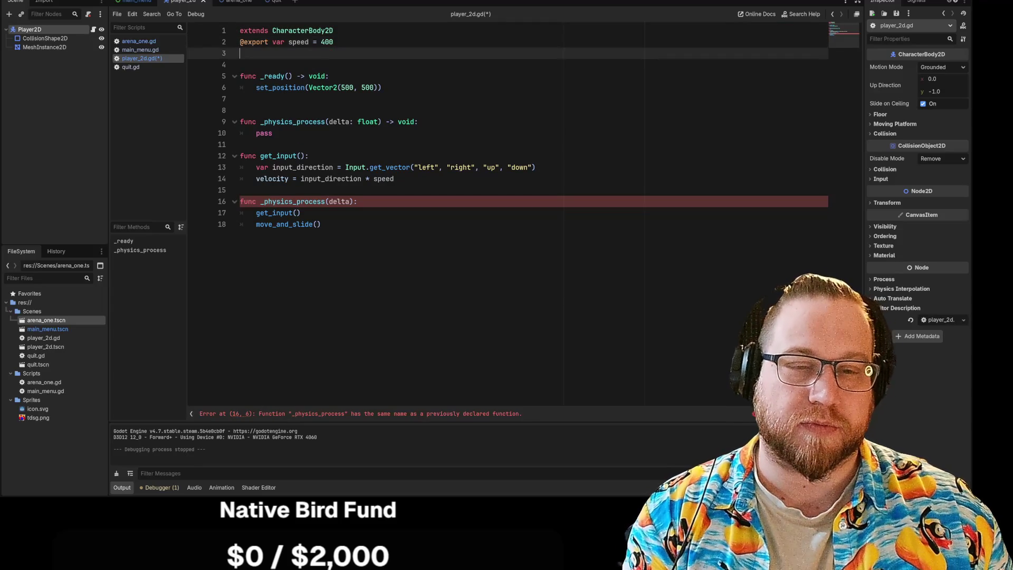
Step: Delete the duplicate empty _physics_process function and its leftover blank lines
{"action": "left_click", "coordinate": [358, 201]}
{"action": "left_click_drag", "start_coordinate": [272, 133], "coordinate": [240, 110]}
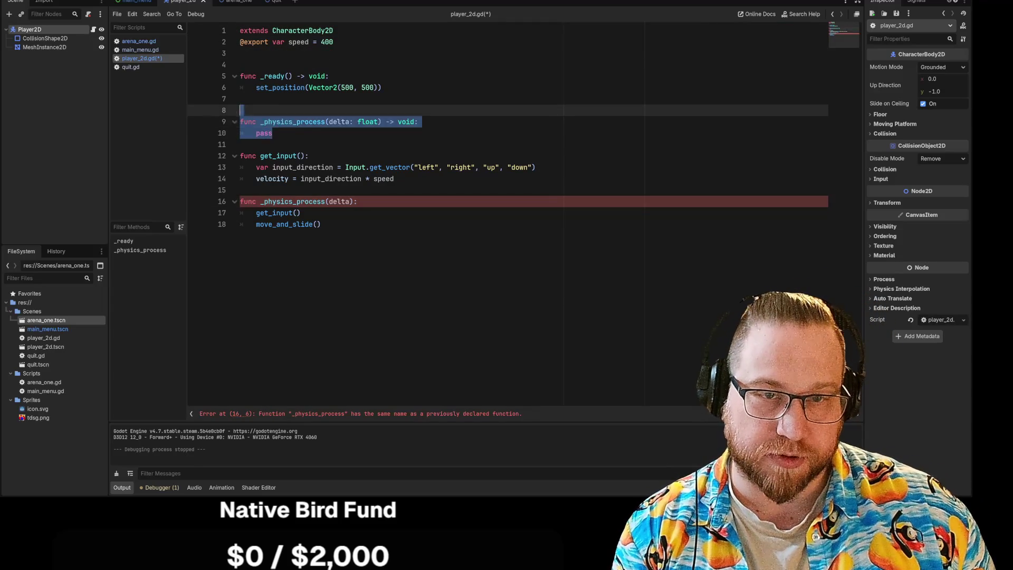
{"action": "key", "text": "BackSpace"}
{"action": "key", "text": "Delete"}
{"action": "key", "text": "BackSpace"}
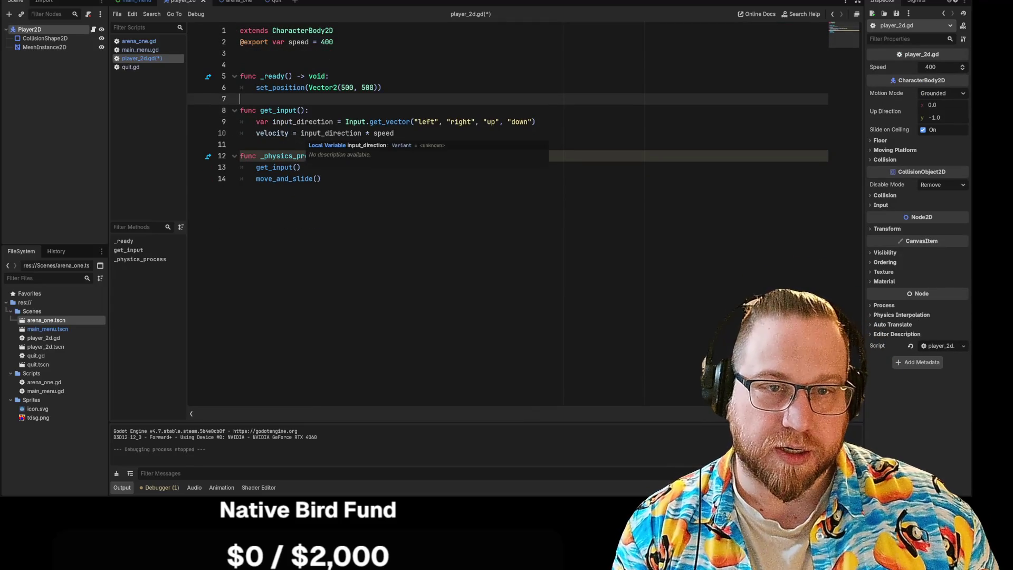
Step: Review the get_vector, get_input and move_and_slide lines, then switch to the 2D movement docs
{"action": "left_click_drag", "start_coordinate": [256, 87], "coordinate": [382, 87]}
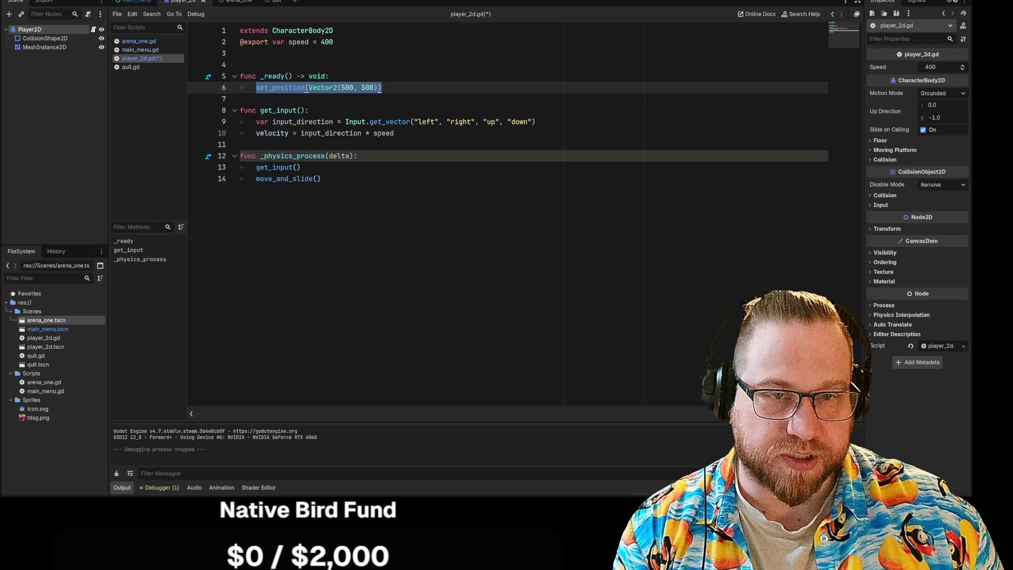
{"action": "left_click", "coordinate": [535, 121]}
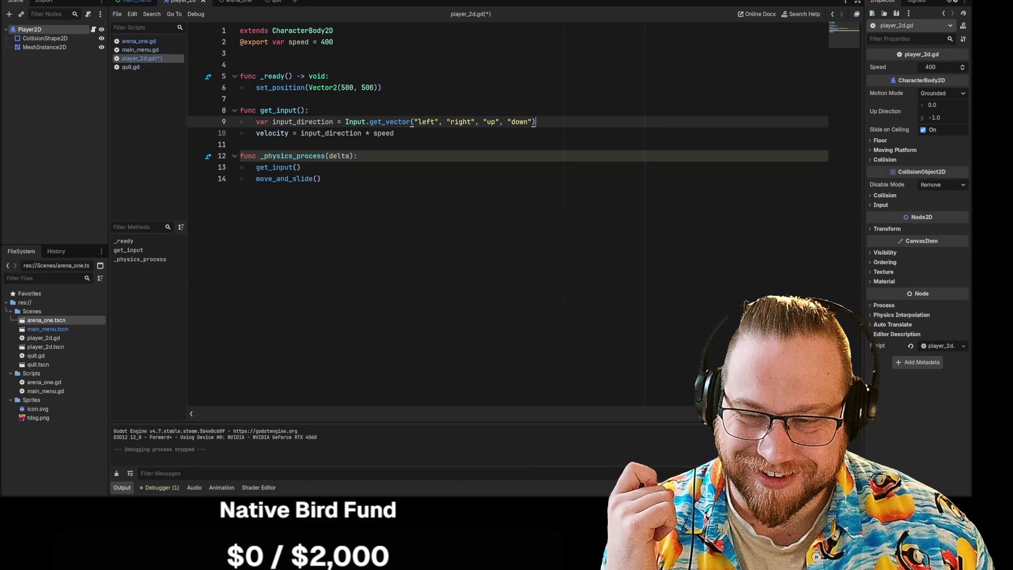
{"action": "left_click", "coordinate": [301, 167]}
{"action": "left_click", "coordinate": [320, 179]}
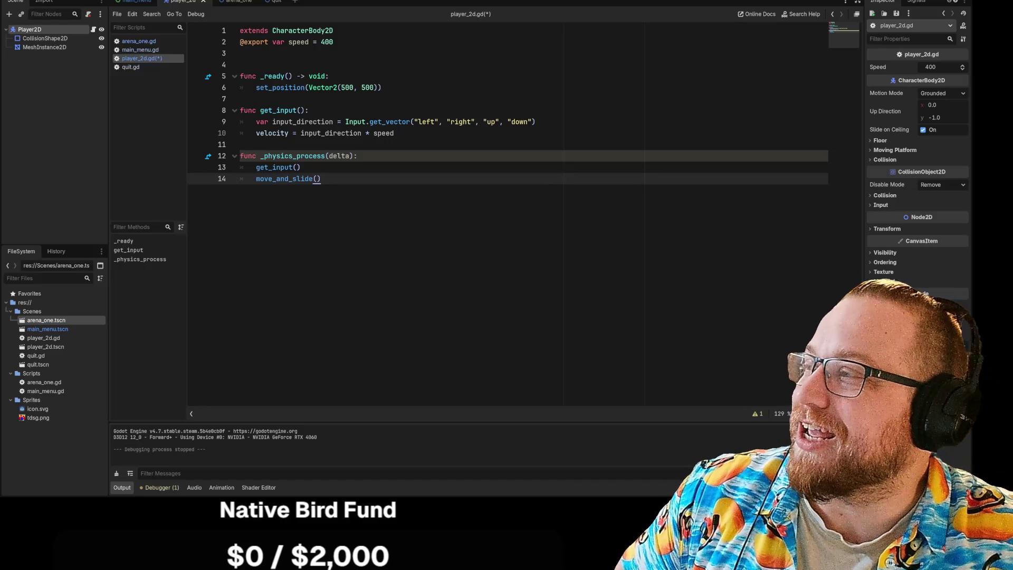
{"action": "key", "text": "alt+Tab"}
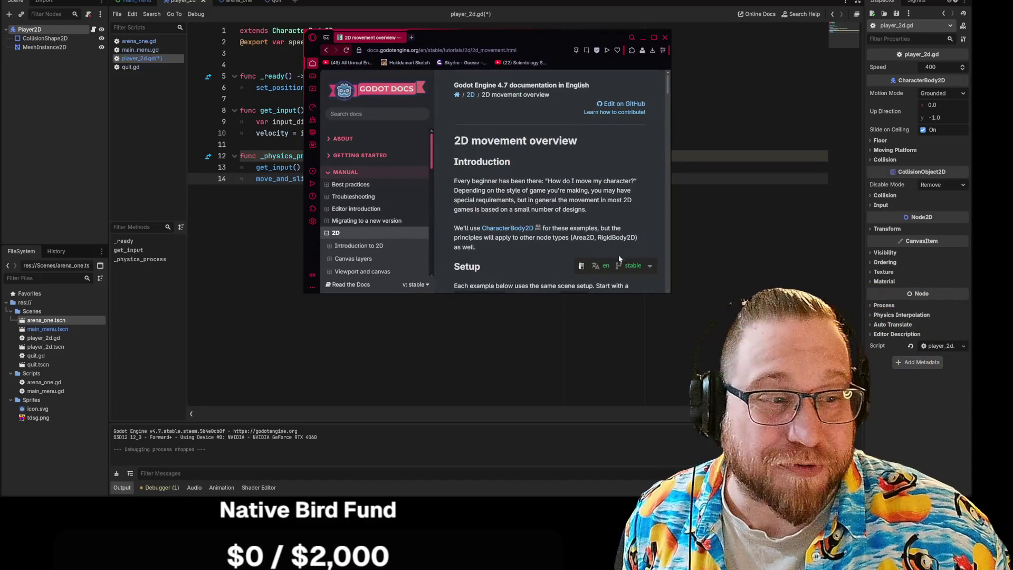
Step: Enlarge the docs window, then drag it off the left edge to reveal player_2d.gd
{"action": "mouse_move", "coordinate": [669, 294]}
{"action": "left_mouse_down"}
{"action": "mouse_move", "coordinate": [900, 437]}
{"action": "mouse_move", "coordinate": [737, 432]}
{"action": "mouse_move", "coordinate": [808, 446]}
{"action": "mouse_move", "coordinate": [782, 451]}
{"action": "left_mouse_up"}
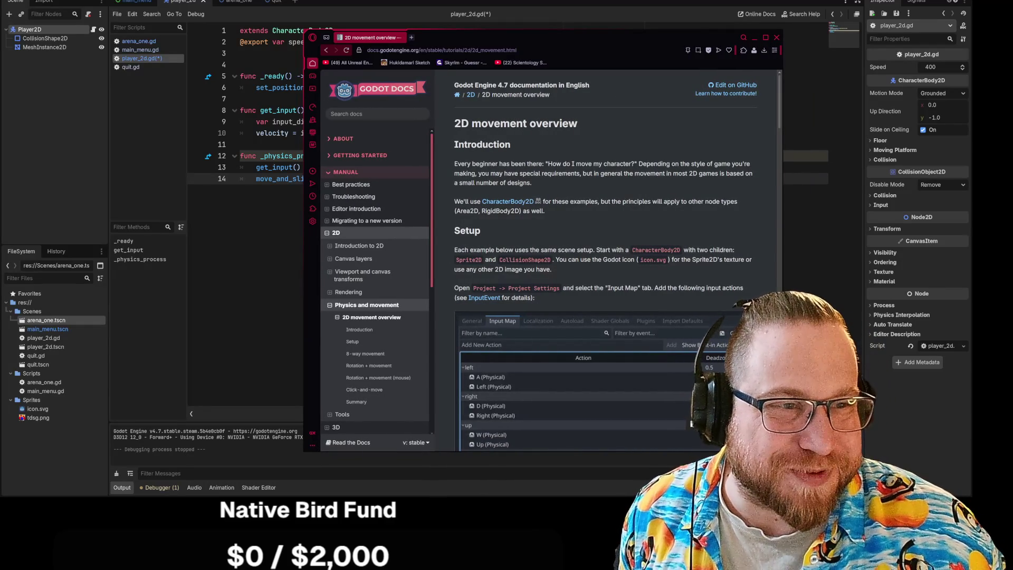
{"action": "left_click_drag", "start_coordinate": [570, 35], "coordinate": [0, 35]}
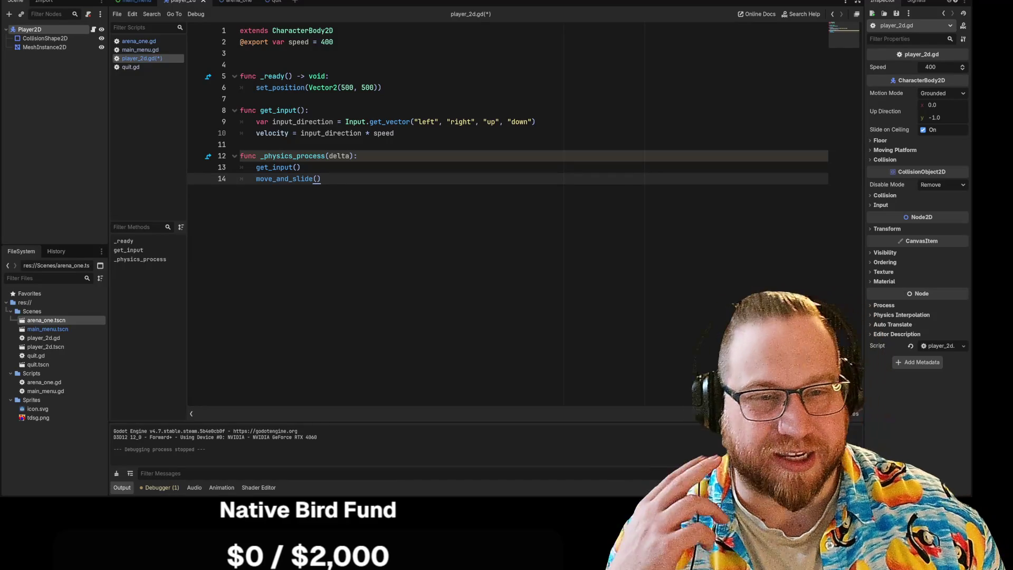
{"action": "left_click", "coordinate": [345, 121]}
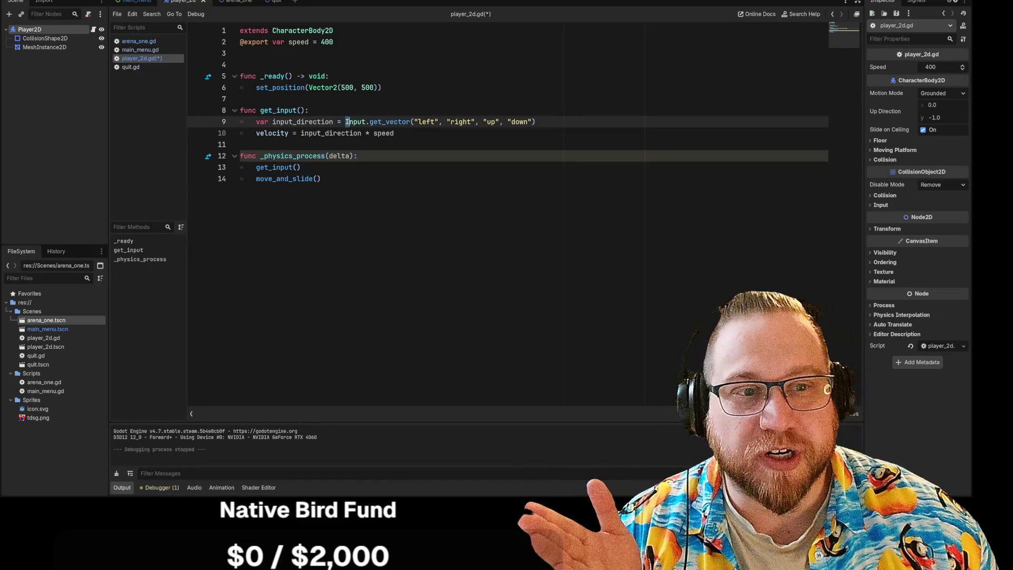
{"action": "left_click_drag", "start_coordinate": [345, 121], "coordinate": [408, 122]}
{"action": "left_click", "coordinate": [321, 178]}
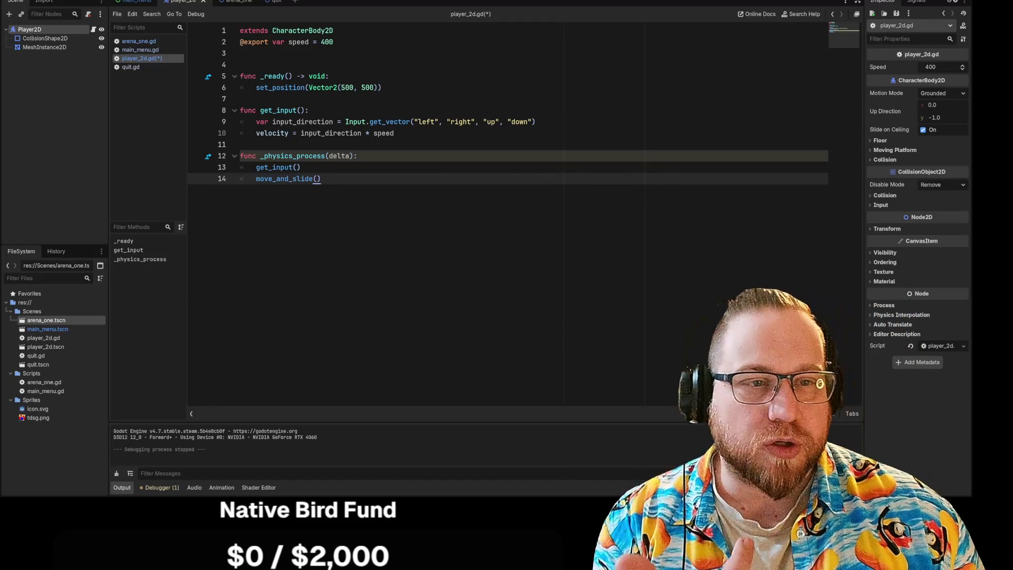
Step: Highlight the right, up and down action names on line 9, then open the Project menu
{"action": "left_click_drag", "start_coordinate": [435, 122], "coordinate": [529, 122]}
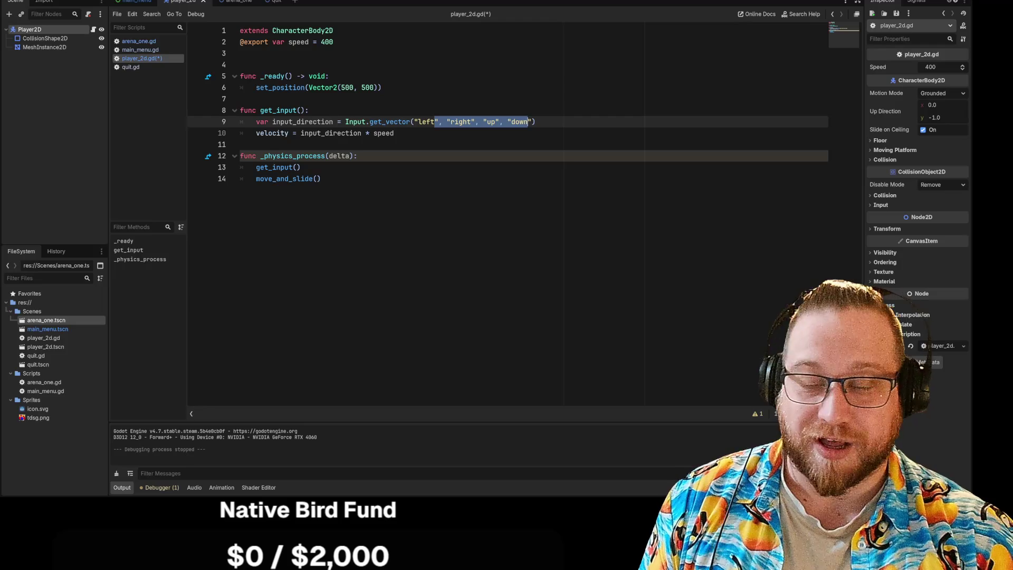
{"action": "left_click", "coordinate": [358, 156]}
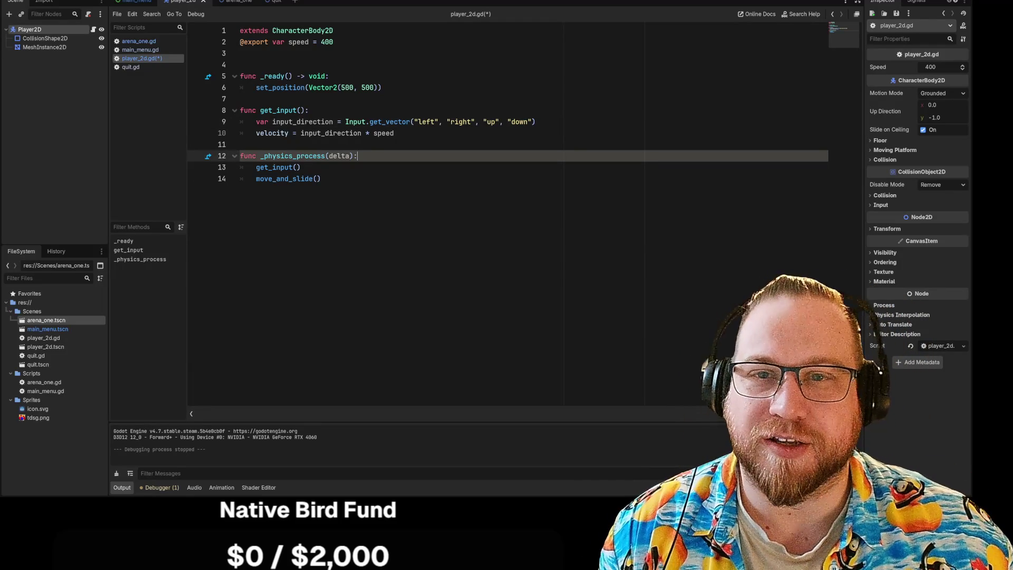
{"action": "left_click", "coordinate": [37, 0]}
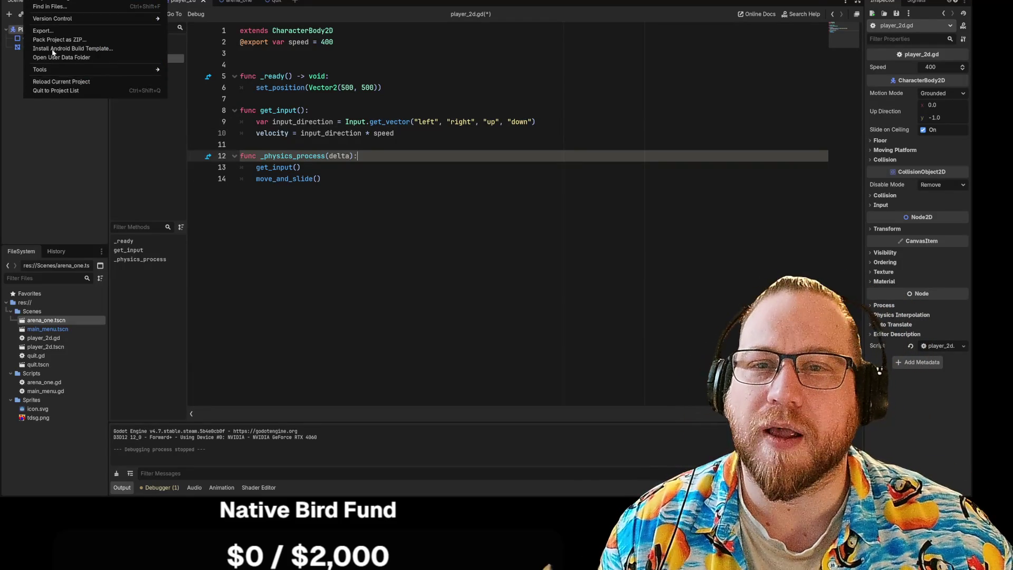
Step: Open Project Settings on the Input Map tab with built-in actions shown
{"action": "left_click", "coordinate": [58, 2]}
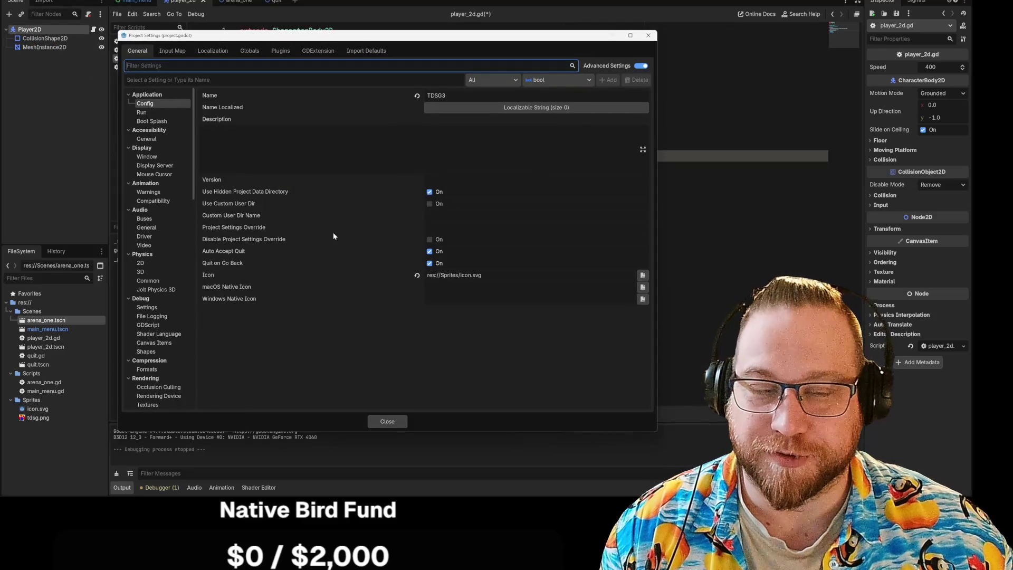
{"action": "left_click", "coordinate": [177, 53]}
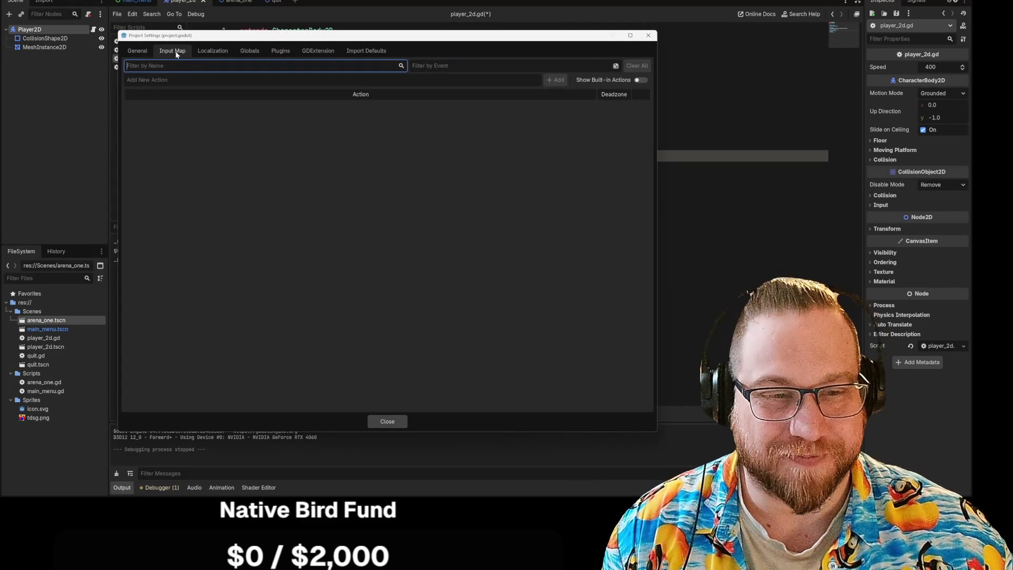
{"action": "left_click", "coordinate": [641, 79]}
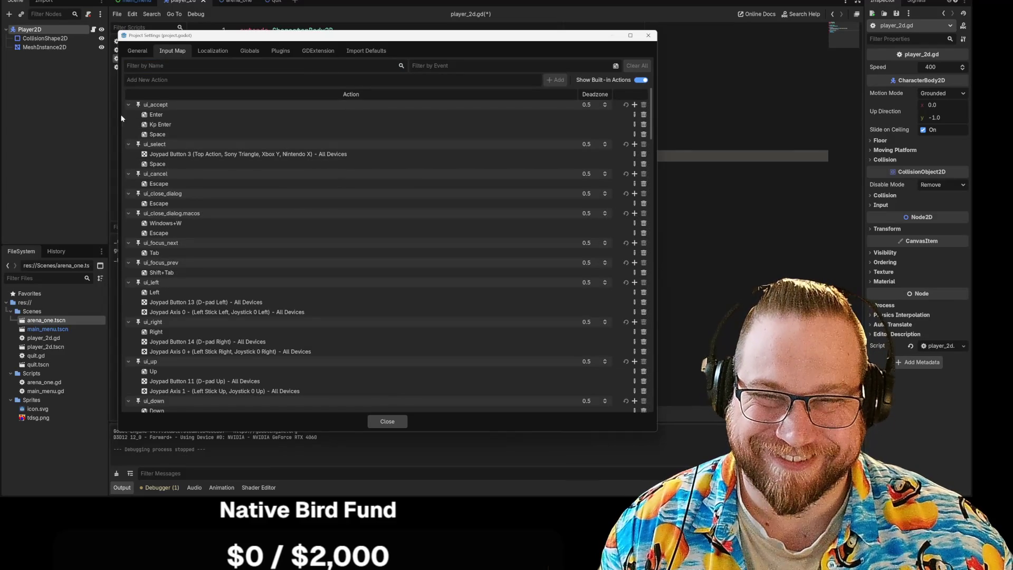
Step: Collapse the built-in ui_accept through ui_page_down actions, then hide built-in actions again
{"action": "left_click", "coordinate": [129, 105]}
{"action": "left_click", "coordinate": [129, 114]}
{"action": "left_click", "coordinate": [129, 124]}
{"action": "left_click", "coordinate": [129, 135]}
{"action": "left_click", "coordinate": [129, 144]}
{"action": "left_click", "coordinate": [128, 154]}
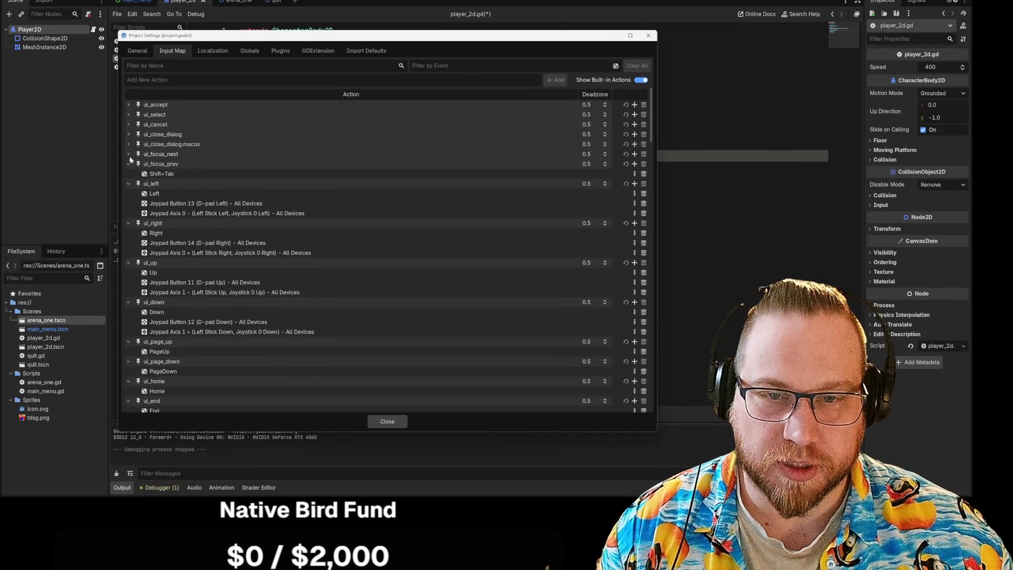
{"action": "left_click", "coordinate": [129, 165]}
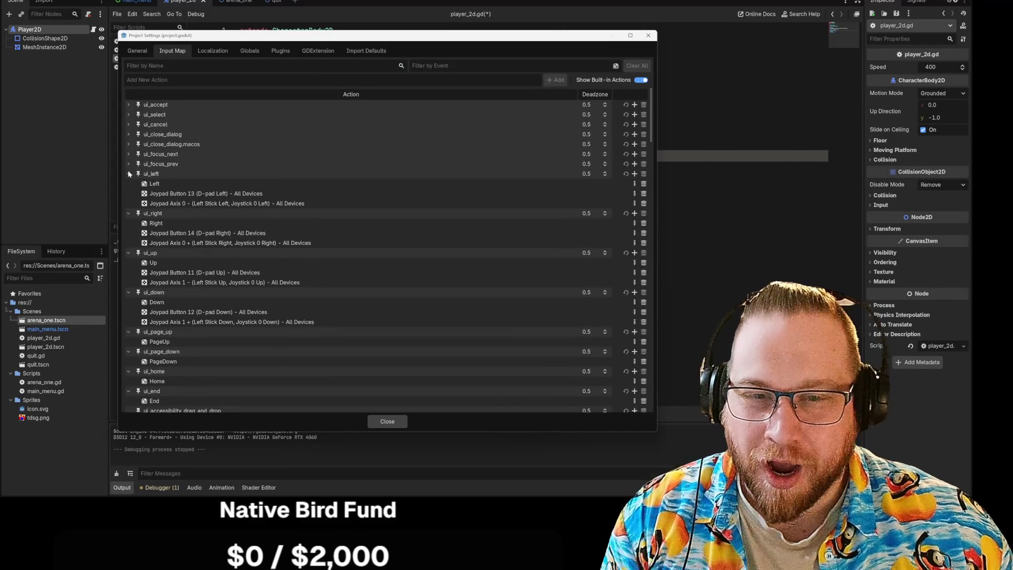
{"action": "left_click", "coordinate": [129, 174]}
{"action": "left_click", "coordinate": [129, 183]}
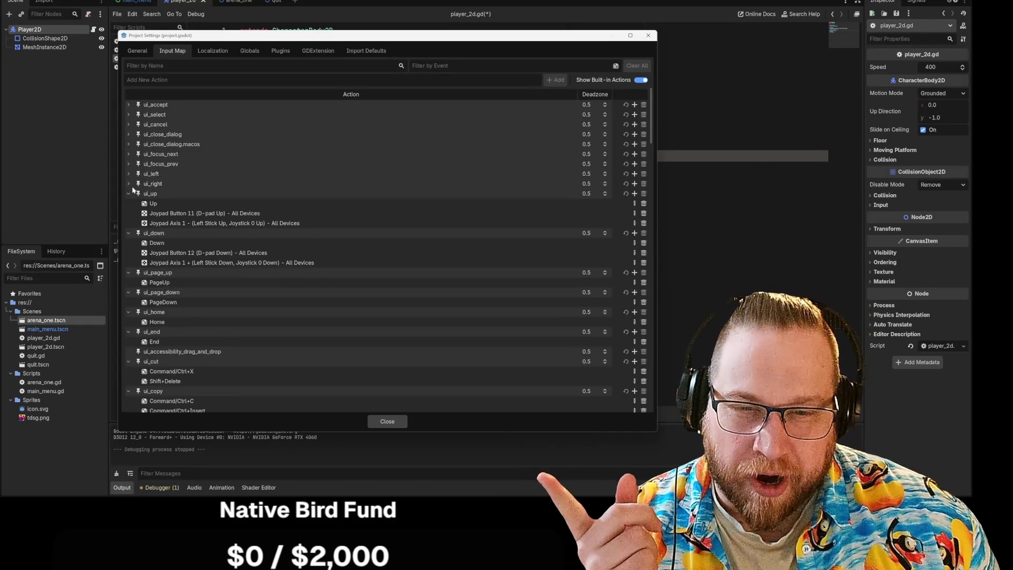
{"action": "left_click", "coordinate": [130, 194]}
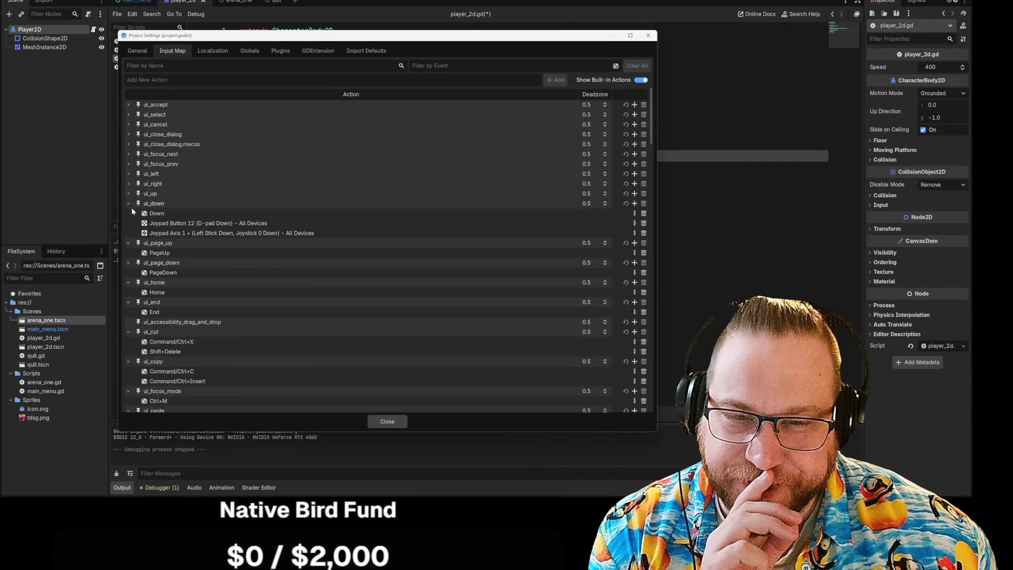
{"action": "left_click", "coordinate": [129, 205]}
{"action": "left_click", "coordinate": [128, 214]}
{"action": "left_click", "coordinate": [129, 223]}
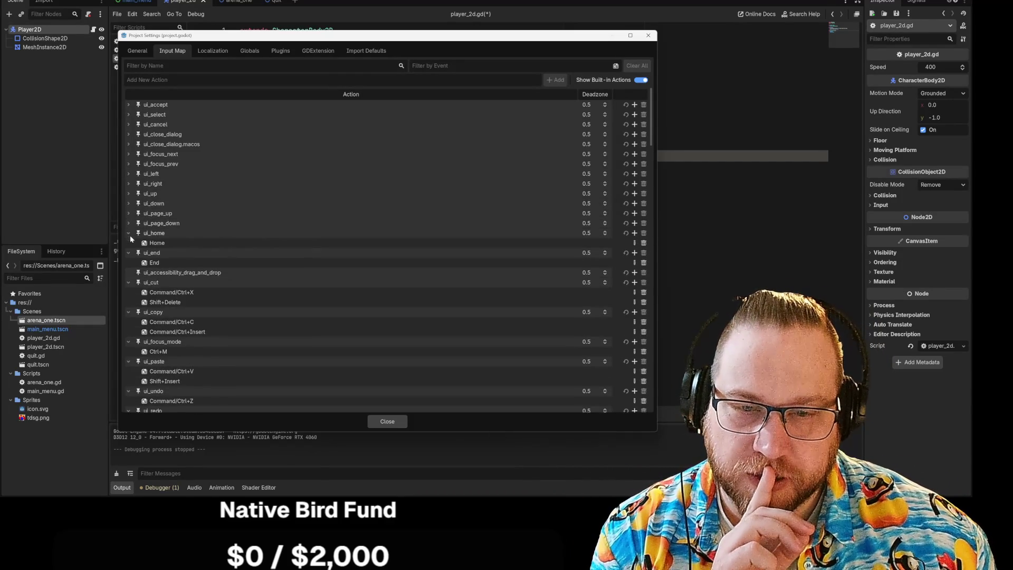
{"action": "scroll", "coordinate": [217, 285], "scroll_direction": "down", "scroll_amount": 15}
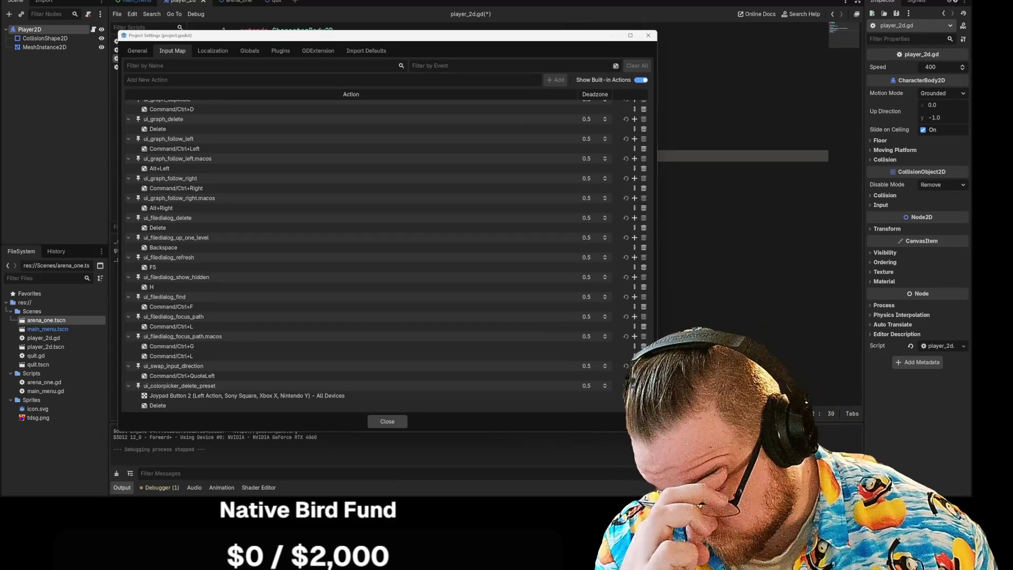
{"action": "scroll", "coordinate": [509, 126], "scroll_direction": "up", "scroll_amount": 15}
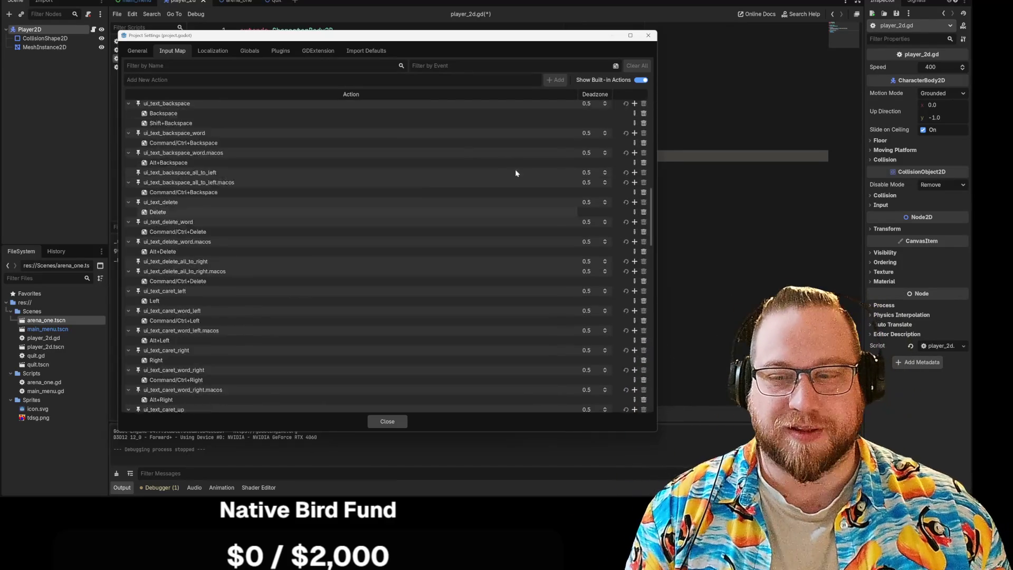
{"action": "scroll", "coordinate": [511, 162], "scroll_direction": "up", "scroll_amount": 3}
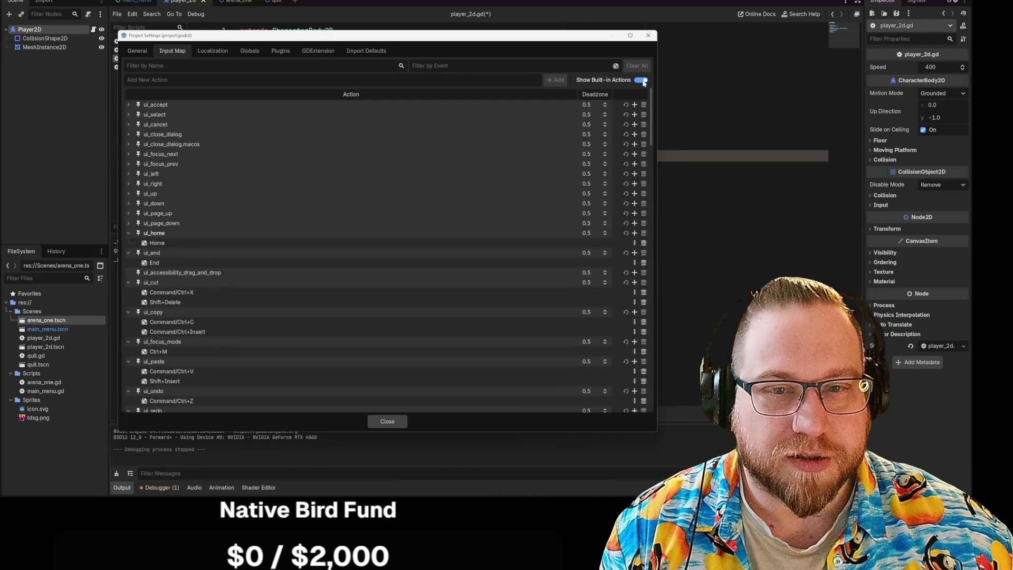
{"action": "left_click", "coordinate": [643, 81]}
Step: Add new input actions named left, right, up and down
{"action": "mouse_move", "coordinate": [431, 45]}
{"action": "left_mouse_down"}
{"action": "mouse_move", "coordinate": [261, 44]}
{"action": "mouse_move", "coordinate": [539, 155]}
{"action": "left_mouse_up"}
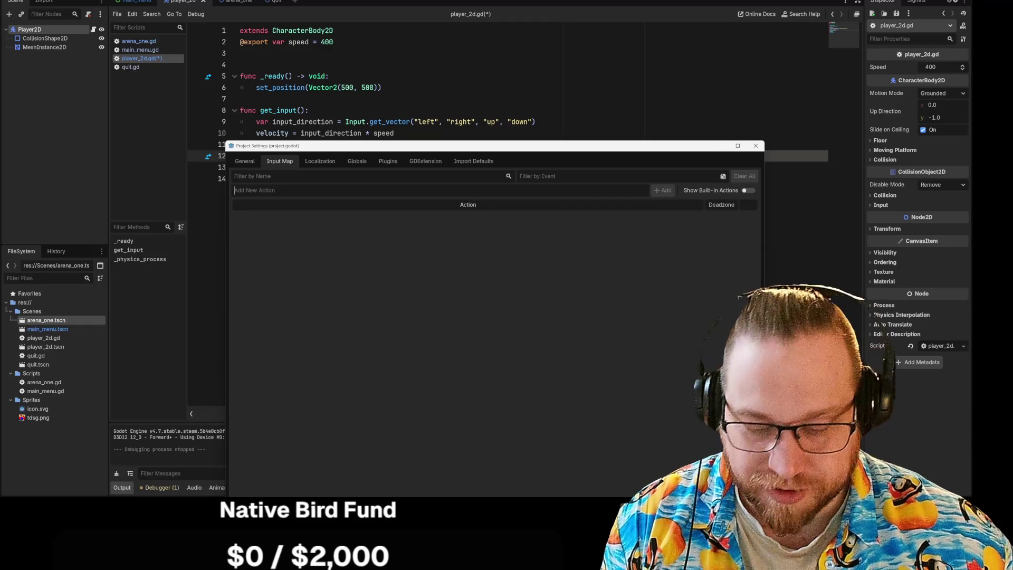
{"action": "type", "text": "left"}
{"action": "key", "text": "Return"}
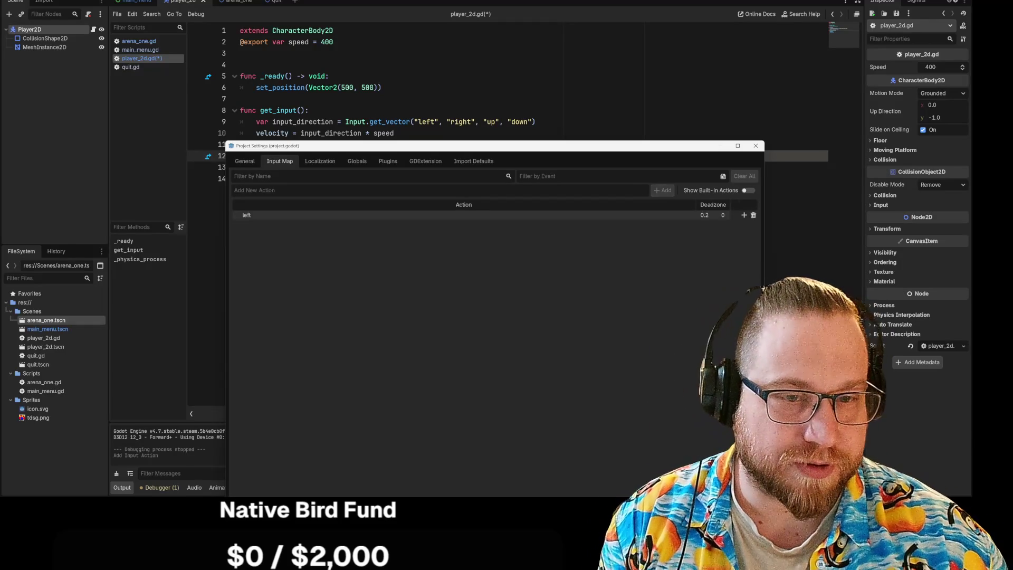
{"action": "type", "text": "right"}
{"action": "key", "text": "Return"}
{"action": "type", "text": "up"}
{"action": "key", "text": "Return"}
{"action": "type", "text": "down"}
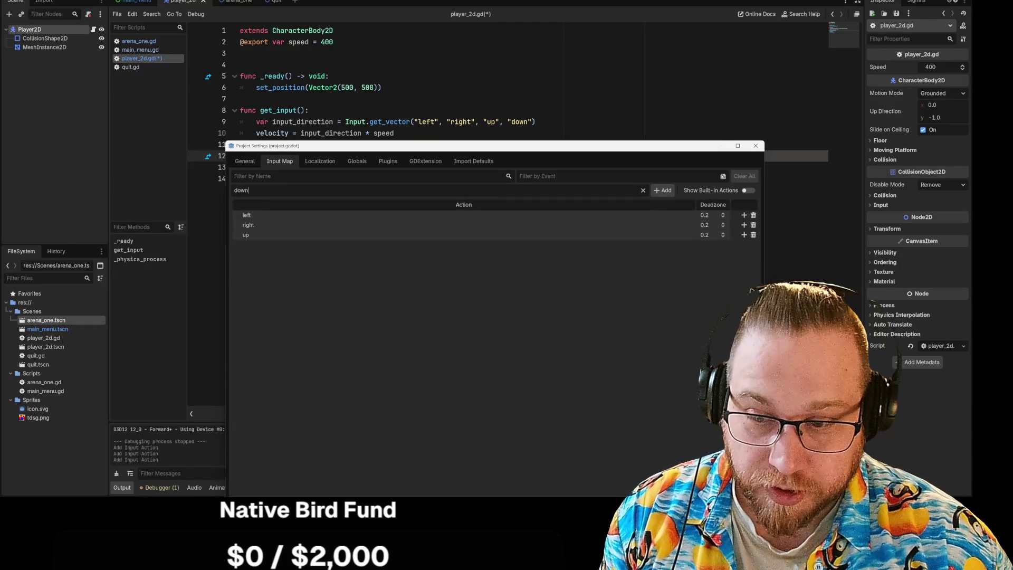
{"action": "key", "text": "Return"}
{"action": "mouse_move", "coordinate": [530, 151]}
{"action": "left_mouse_down"}
{"action": "mouse_move", "coordinate": [391, 39]}
{"action": "mouse_move", "coordinate": [401, 29]}
{"action": "mouse_move", "coordinate": [389, 25]}
{"action": "mouse_move", "coordinate": [413, 17]}
{"action": "left_mouse_up"}
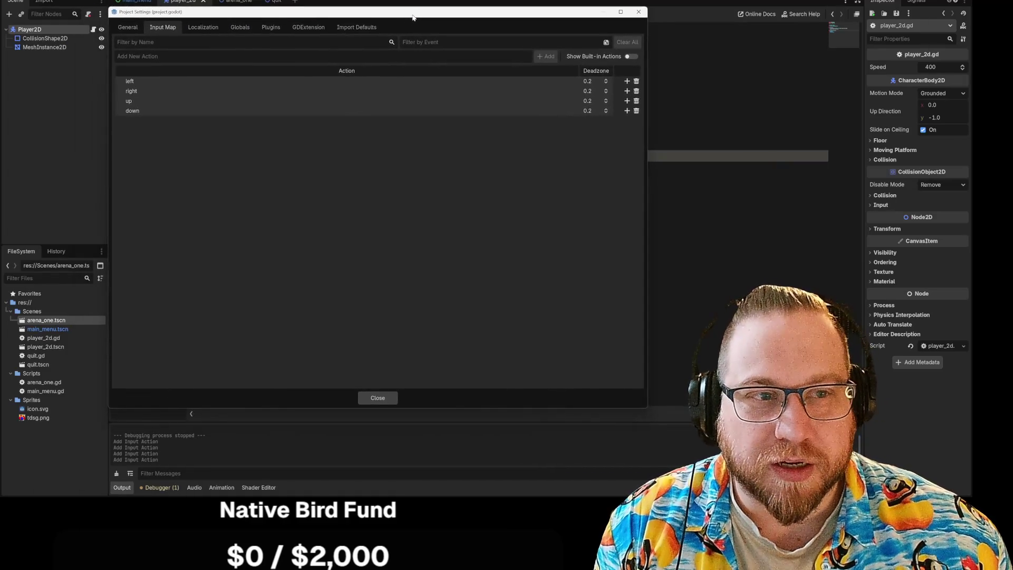
Step: Bind the A, D, W and S keys to left, right, up and down respectively
{"action": "left_click", "coordinate": [627, 81]}
{"action": "left_click", "coordinate": [483, 189]}
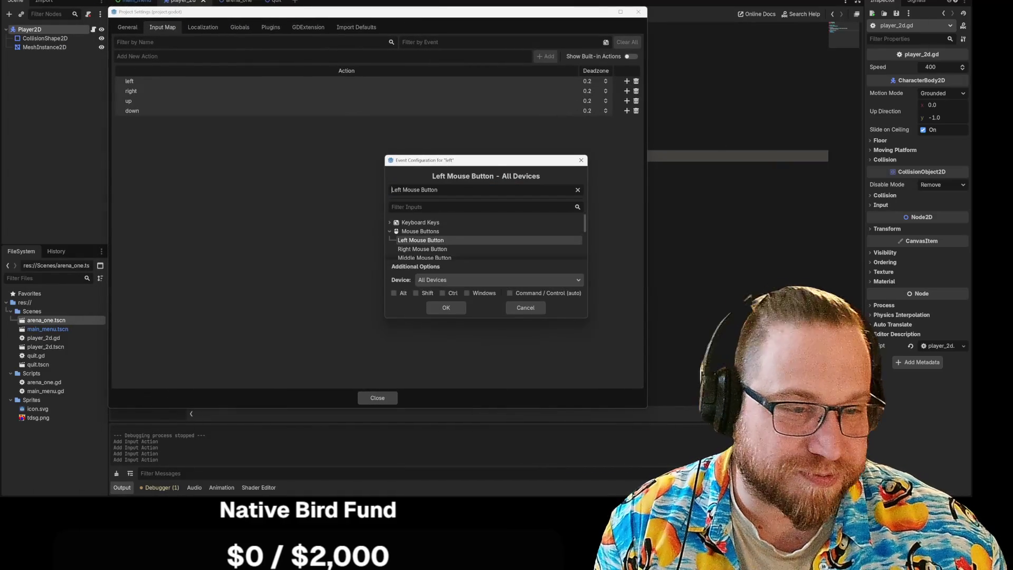
{"action": "key", "text": "a"}
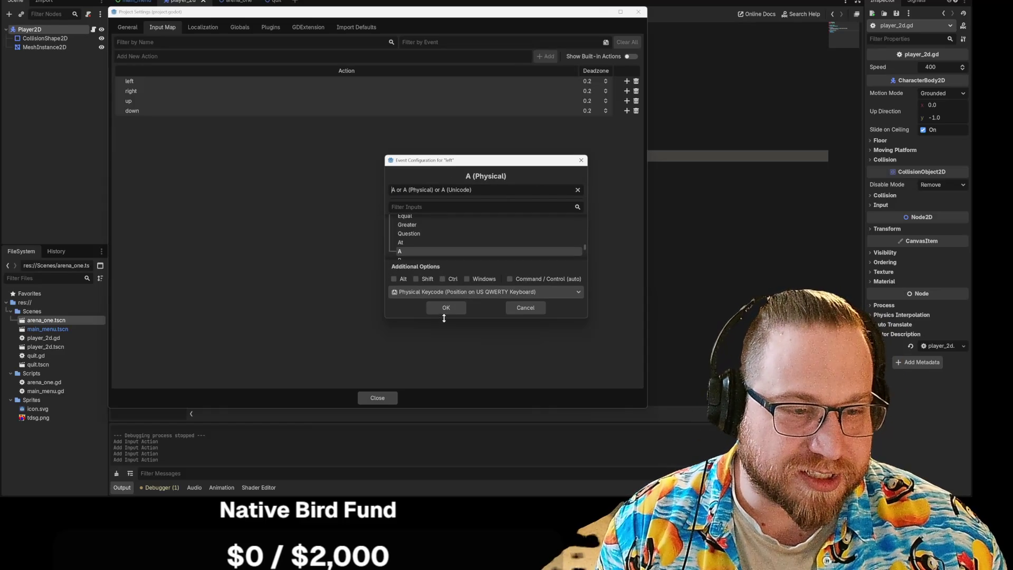
{"action": "left_click", "coordinate": [447, 308]}
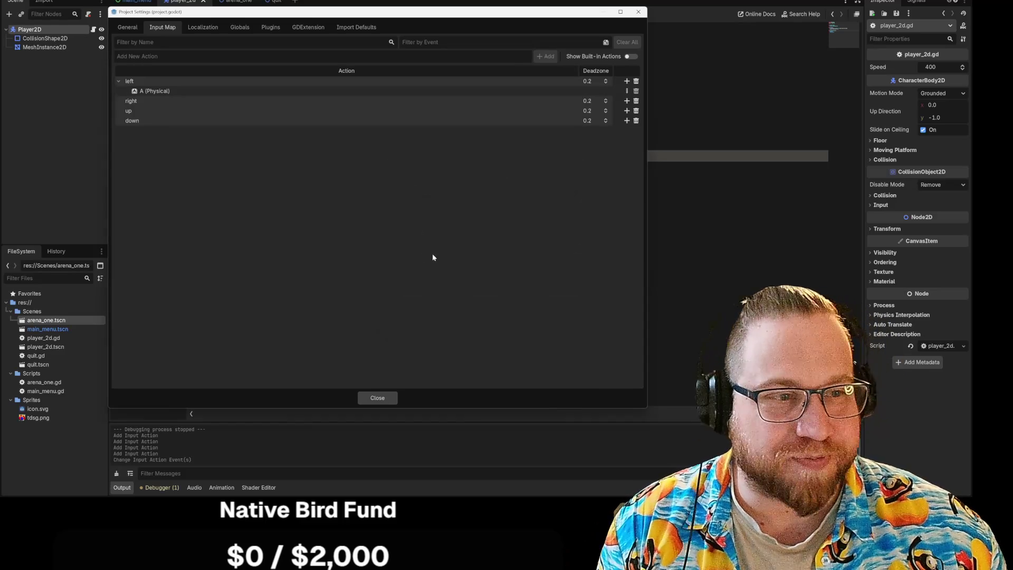
{"action": "left_click", "coordinate": [627, 101]}
{"action": "key", "text": "d"}
{"action": "left_click", "coordinate": [446, 307]}
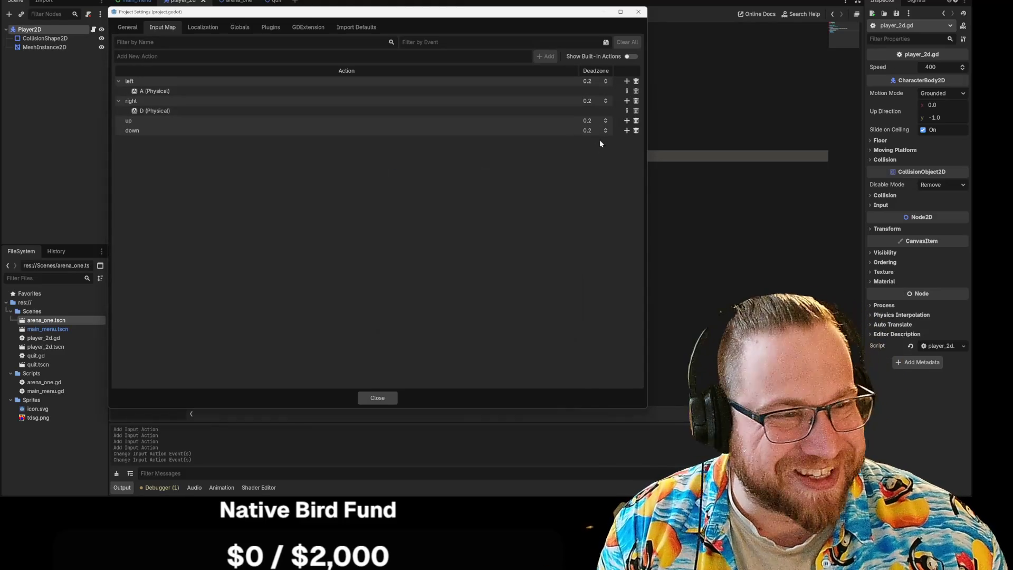
{"action": "left_click", "coordinate": [627, 120]}
{"action": "key", "text": "w"}
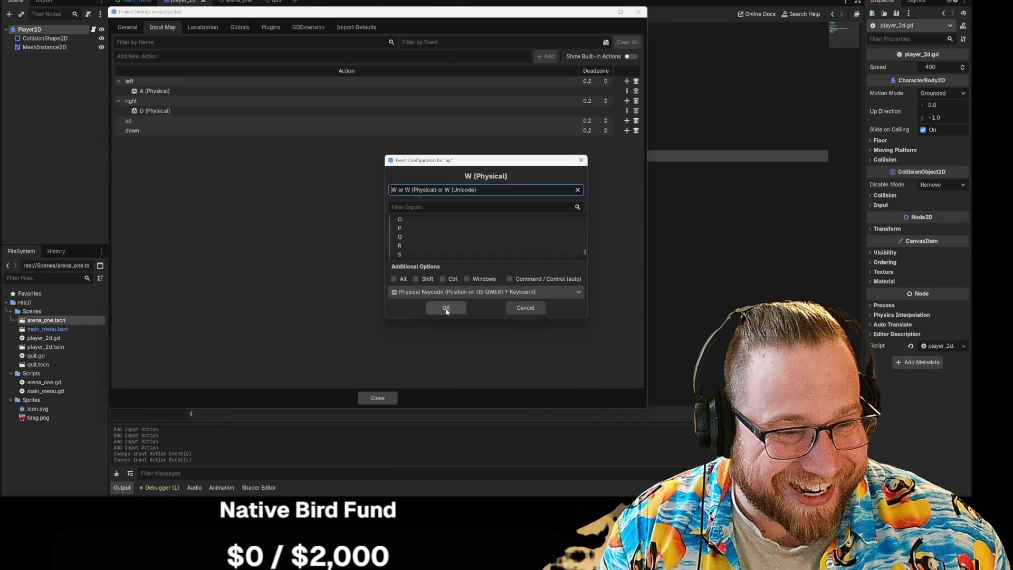
{"action": "left_click", "coordinate": [446, 307]}
{"action": "left_click", "coordinate": [626, 141]}
{"action": "key", "text": "s"}
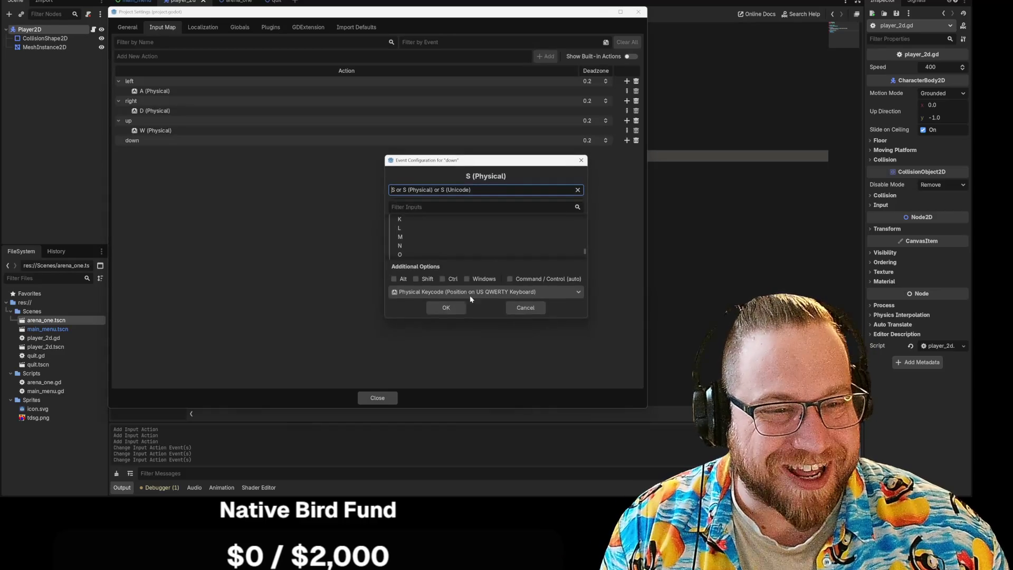
{"action": "left_click", "coordinate": [448, 308]}
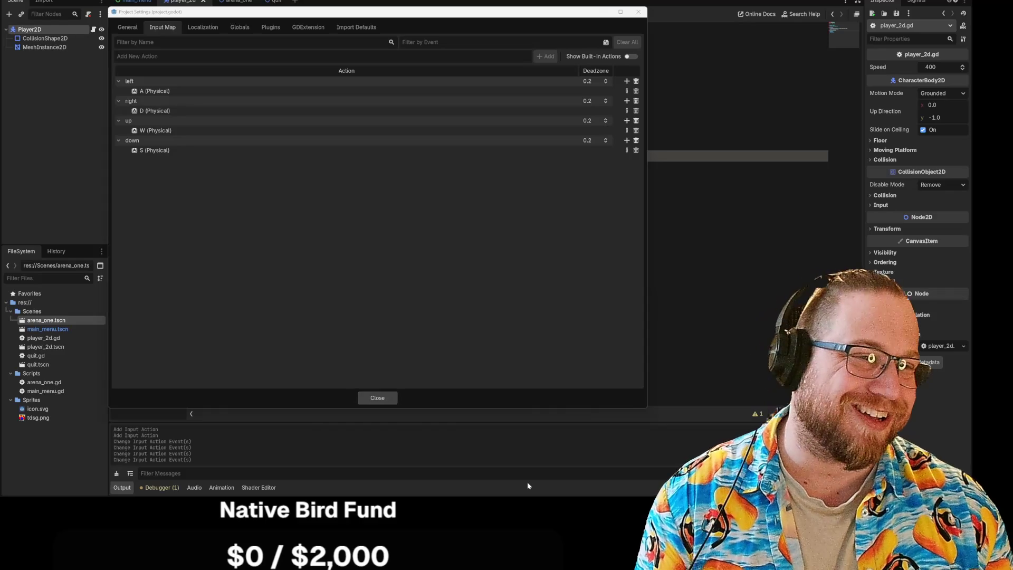
Step: Close the Project Settings window to get back to player_2d.gd
{"action": "left_click", "coordinate": [381, 399]}
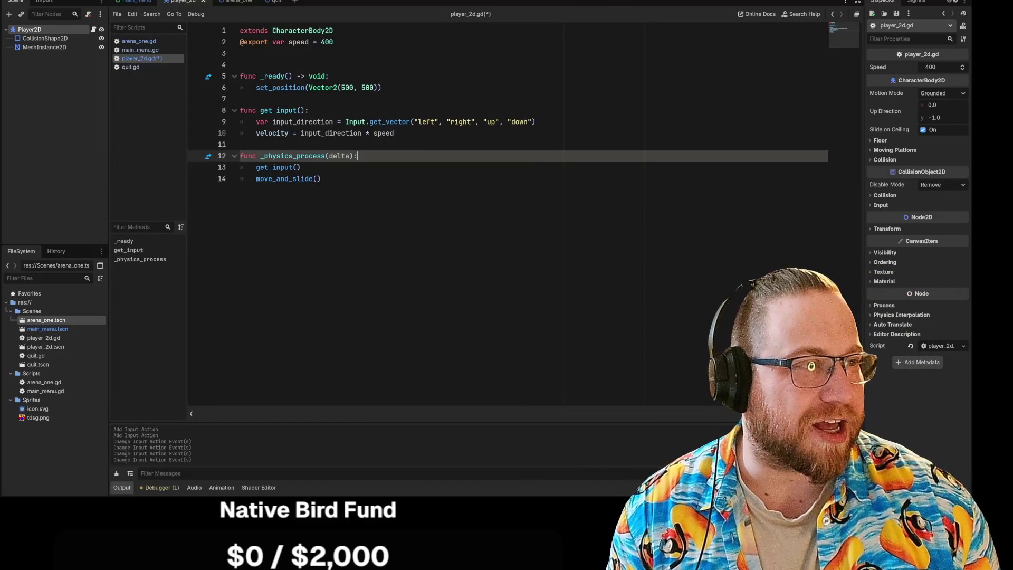
Step: Run the project with F5, move the game window aside, and choose Play
{"action": "key", "text": "F5"}
{"action": "left_click_drag", "start_coordinate": [494, 89], "coordinate": [332, 8]}
{"action": "left_click", "coordinate": [346, 192]}
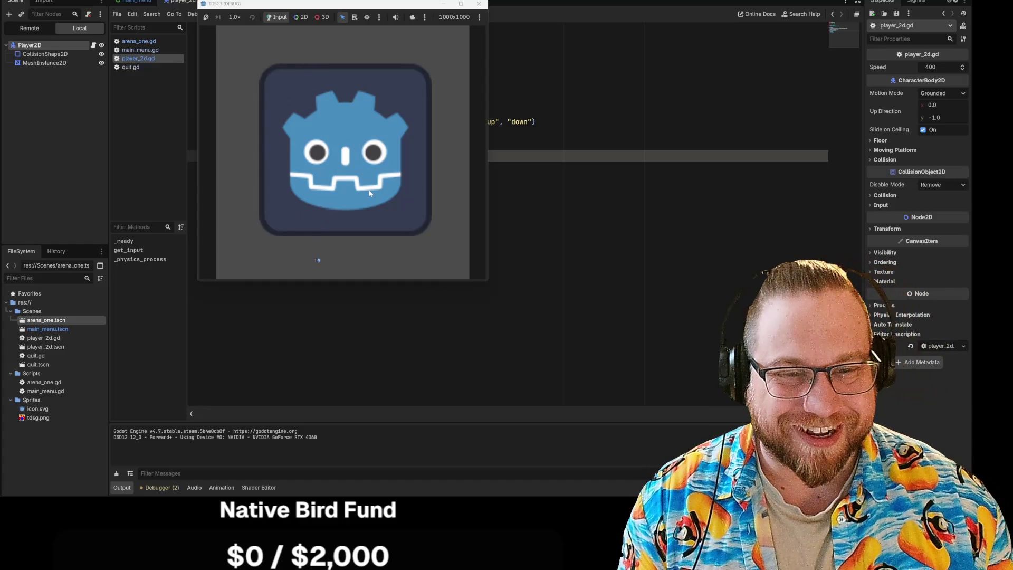
Step: Steer the player left, up, down and right around the Godot icon's face
{"action": "key", "text": "Left"}
{"action": "key", "text": "Left"}
{"action": "key", "text": "Up"}
{"action": "key", "text": "Down"}
{"action": "key", "text": "Right"}
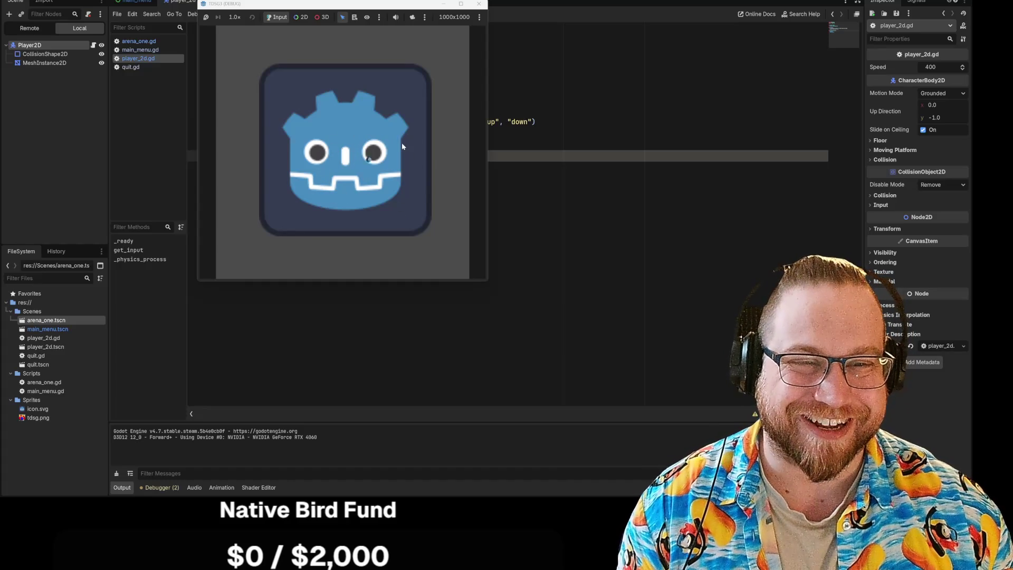
{"action": "key", "text": "Left"}
{"action": "key", "text": "Down"}
{"action": "key", "text": "Right"}
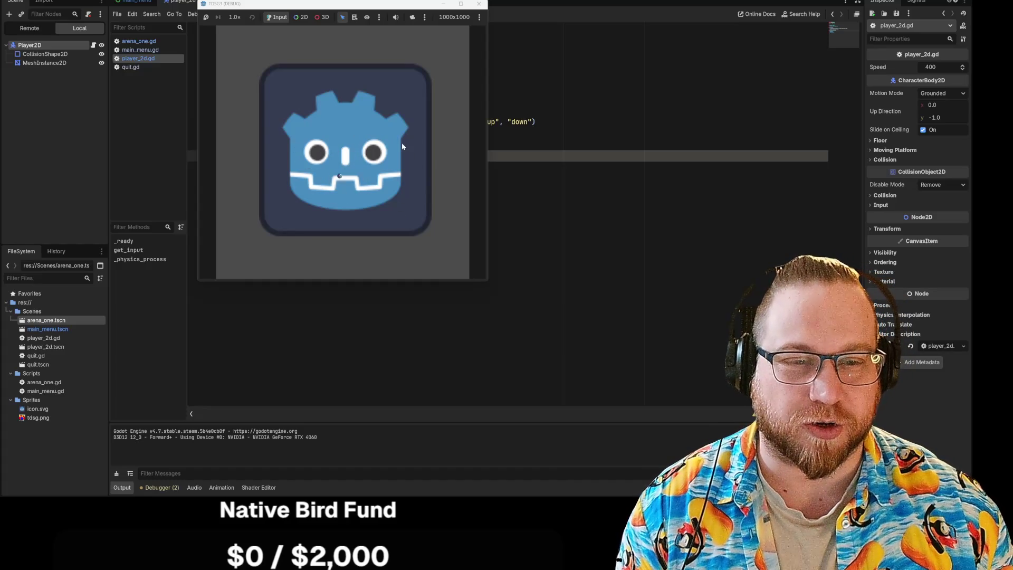
{"action": "key", "text": "Left"}
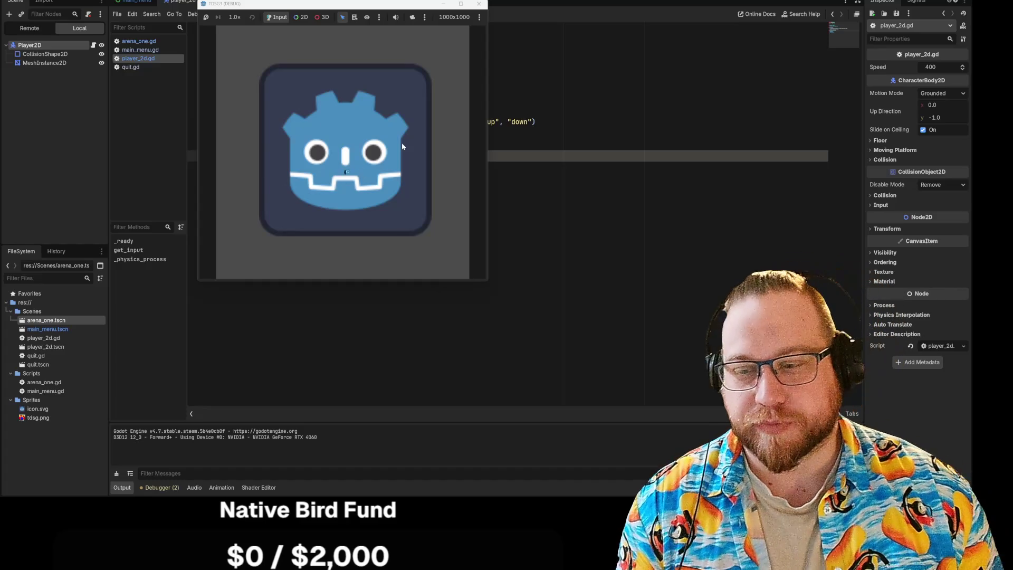
{"action": "key", "text": "Left"}
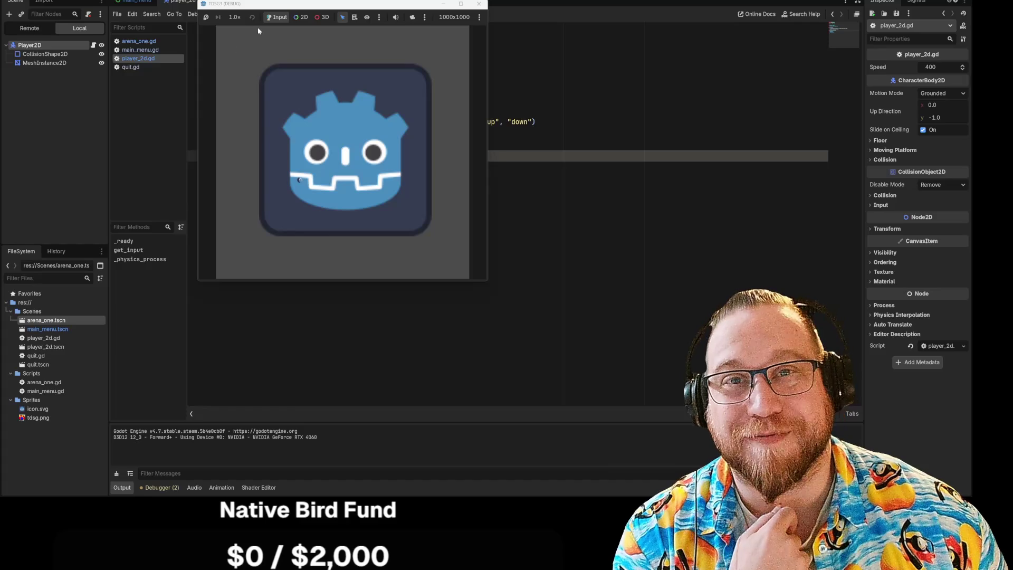
Step: Drag the debug game window's title bar a little lower on screen
{"action": "mouse_move", "coordinate": [356, 5]}
{"action": "left_mouse_down"}
{"action": "mouse_move", "coordinate": [377, 35]}
{"action": "mouse_move", "coordinate": [349, 33]}
{"action": "left_mouse_up"}
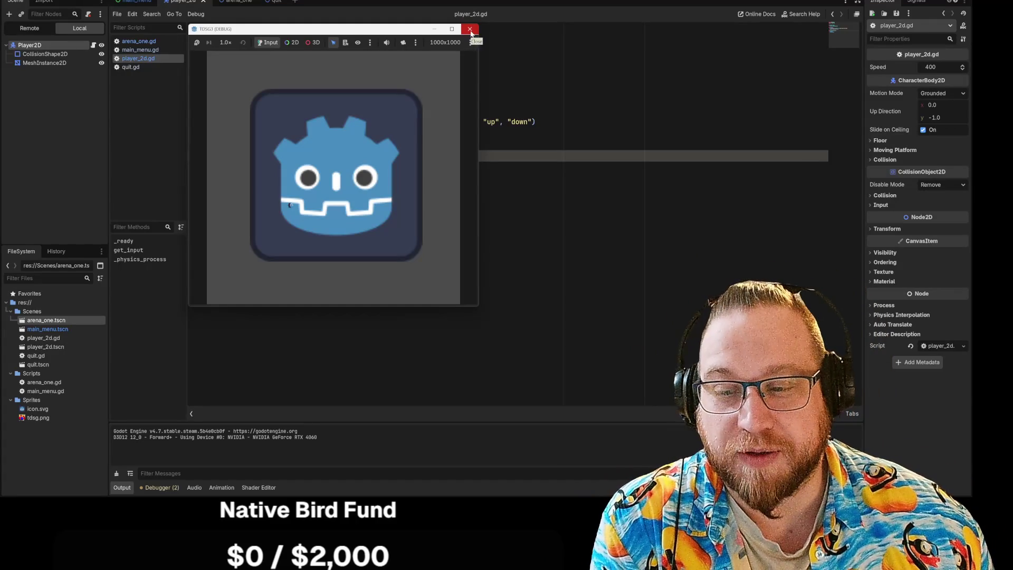
Step: Make the game window taller, then close it to stop debugging
{"action": "left_click_drag", "start_coordinate": [471, 307], "coordinate": [468, 347]}
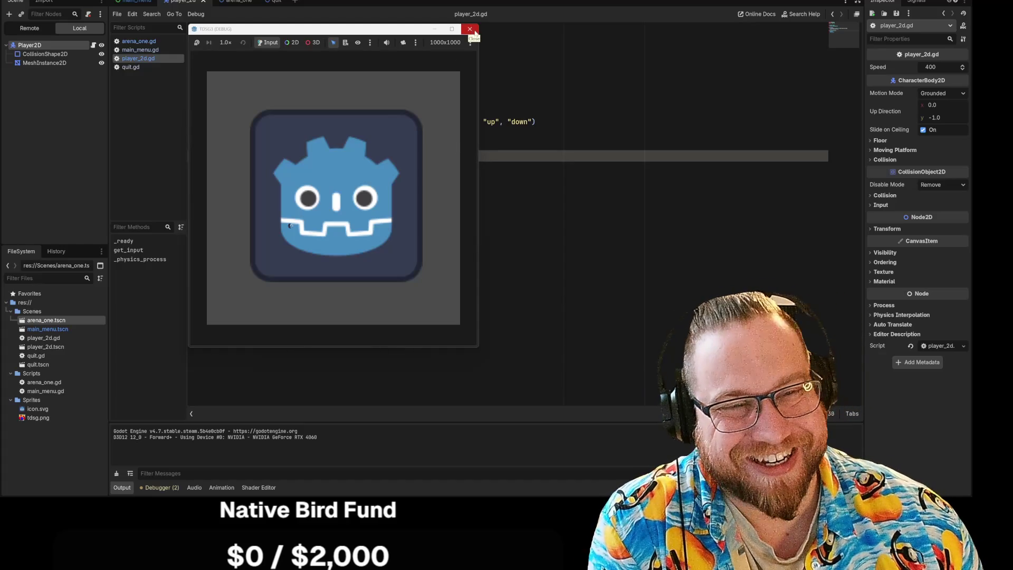
{"action": "left_click", "coordinate": [470, 30]}
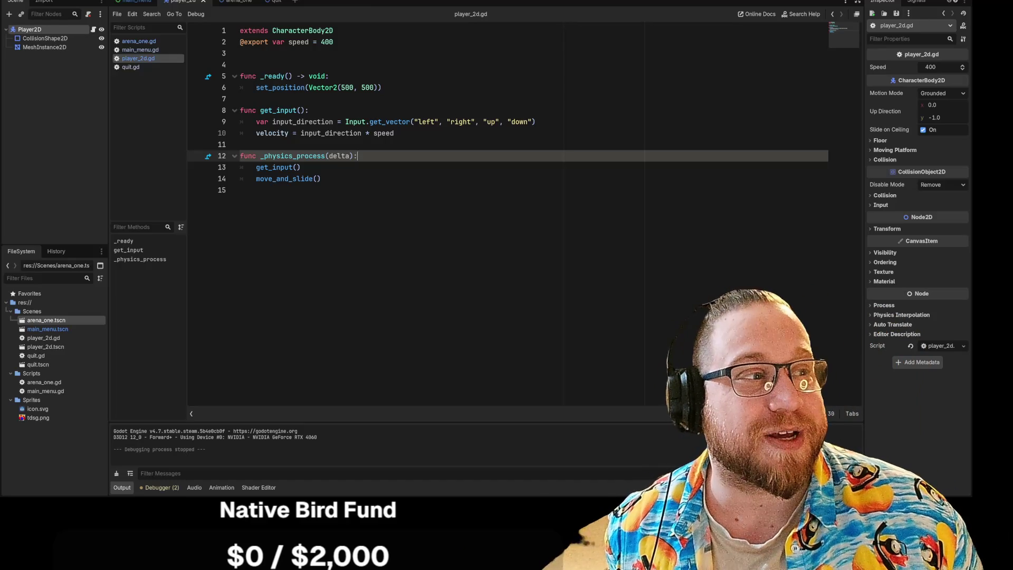
Step: Run the project, start play from the main menu, and move the player left, right and down
{"action": "key", "text": "F5"}
{"action": "left_click", "coordinate": [523, 261]}
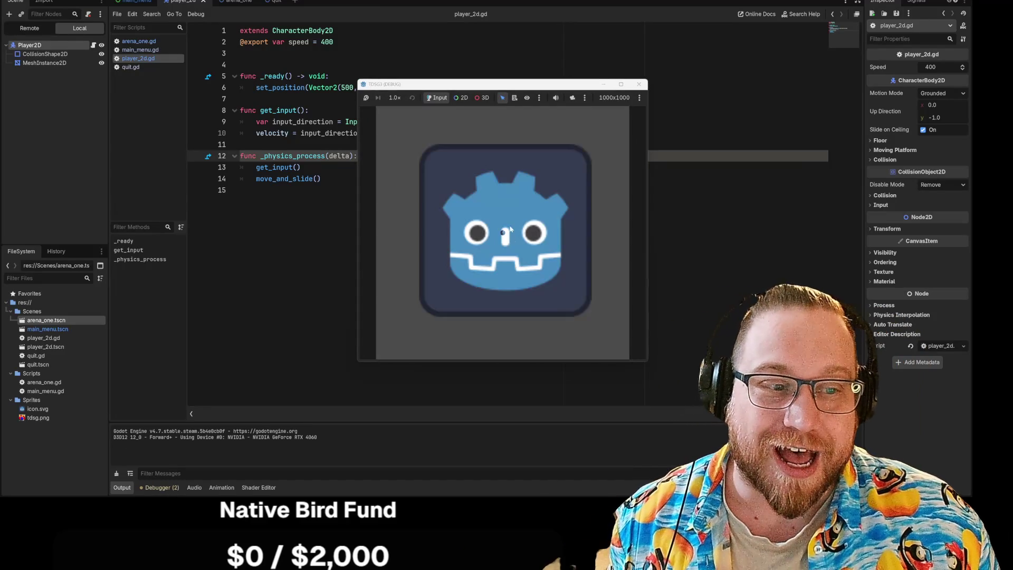
{"action": "key", "text": "Left"}
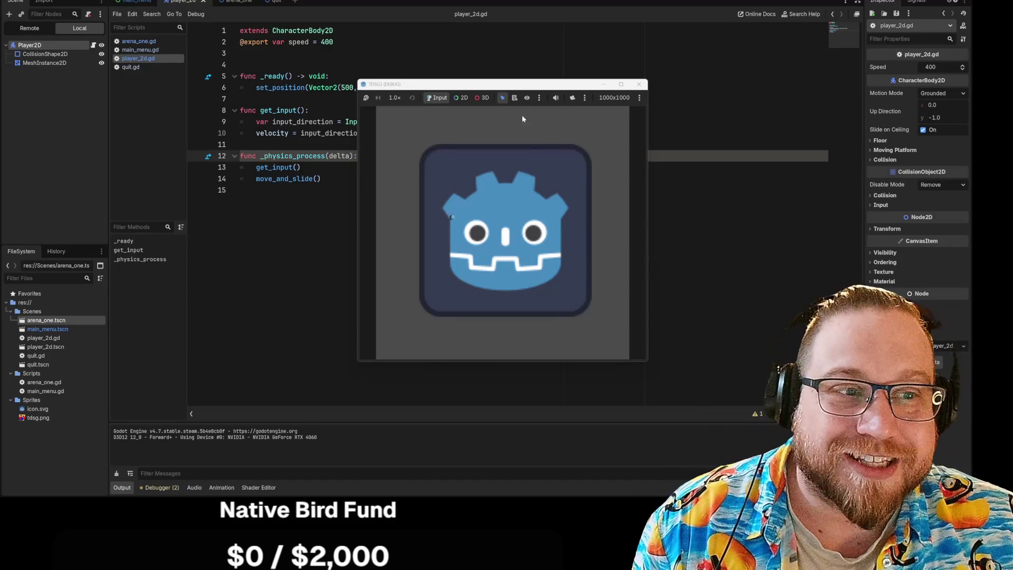
{"action": "left_click_drag", "start_coordinate": [515, 87], "coordinate": [403, 60]}
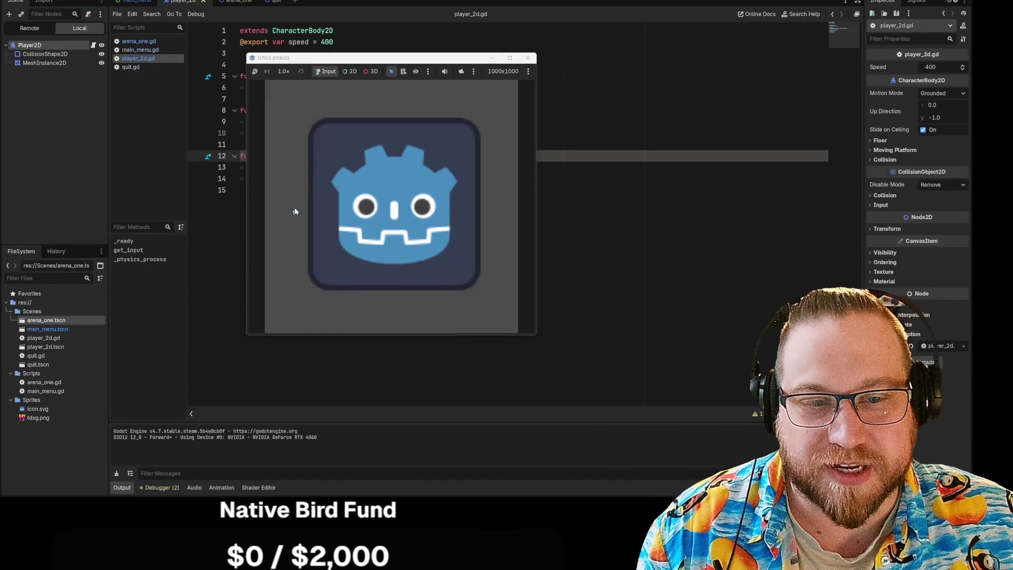
{"action": "key", "text": "Right"}
{"action": "key", "text": "Down"}
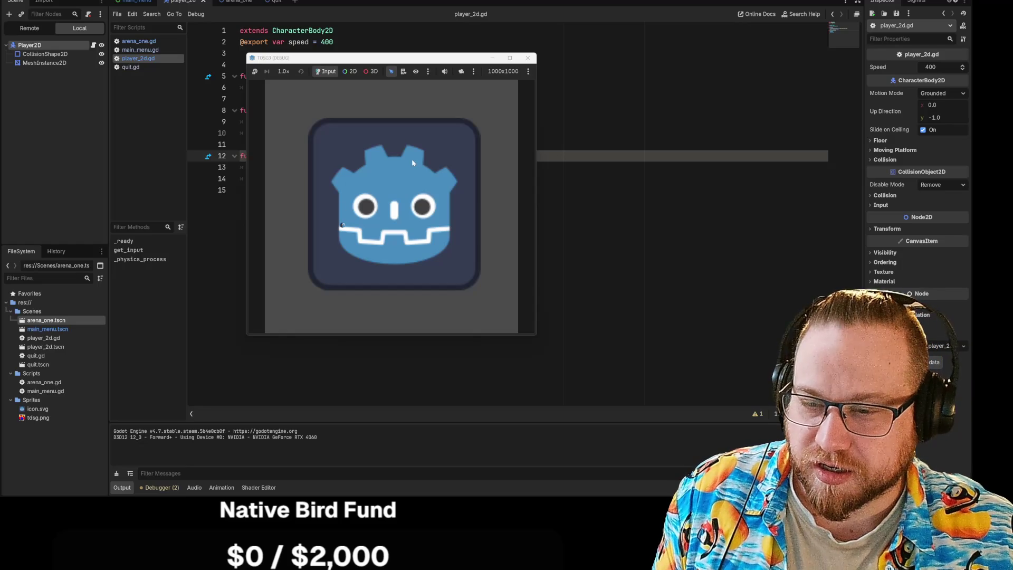
Step: Close the running game window to stop the debug session
{"action": "left_click", "coordinate": [524, 59]}
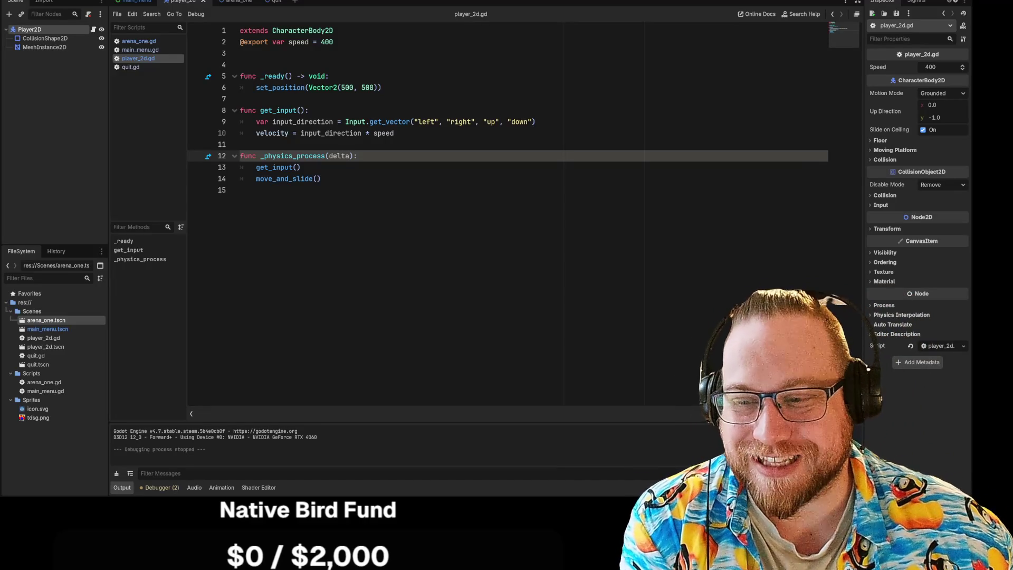
{"action": "mouse_move", "coordinate": [0, 84]}
{"action": "left_mouse_down"}
{"action": "mouse_move", "coordinate": [312, 47]}
{"action": "mouse_move", "coordinate": [248, 18]}
{"action": "left_mouse_up"}
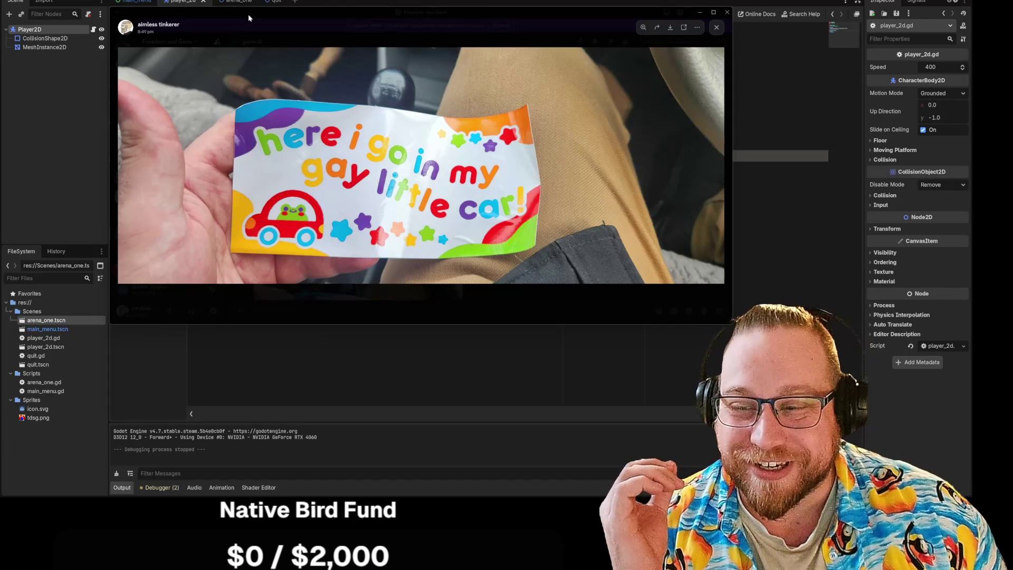
{"action": "mouse_move", "coordinate": [248, 15]}
{"action": "left_mouse_down"}
{"action": "mouse_move", "coordinate": [258, 16]}
{"action": "mouse_move", "coordinate": [247, 22]}
{"action": "left_mouse_up"}
{"action": "key", "text": "super+Down"}
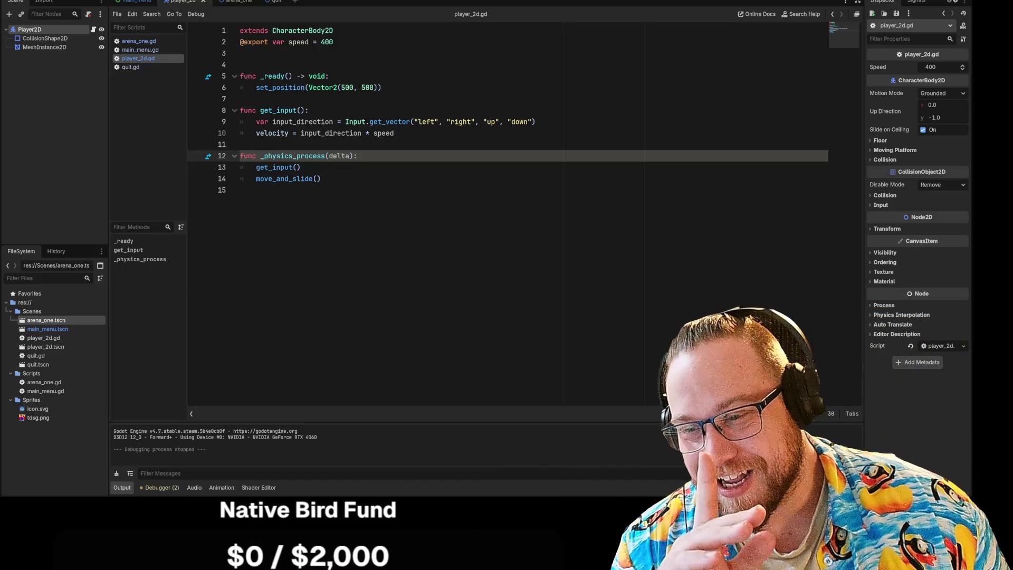
{"action": "mouse_move", "coordinate": [0, 2]}
{"action": "left_mouse_down"}
{"action": "mouse_move", "coordinate": [267, 3]}
{"action": "mouse_move", "coordinate": [250, 0]}
{"action": "left_mouse_up"}
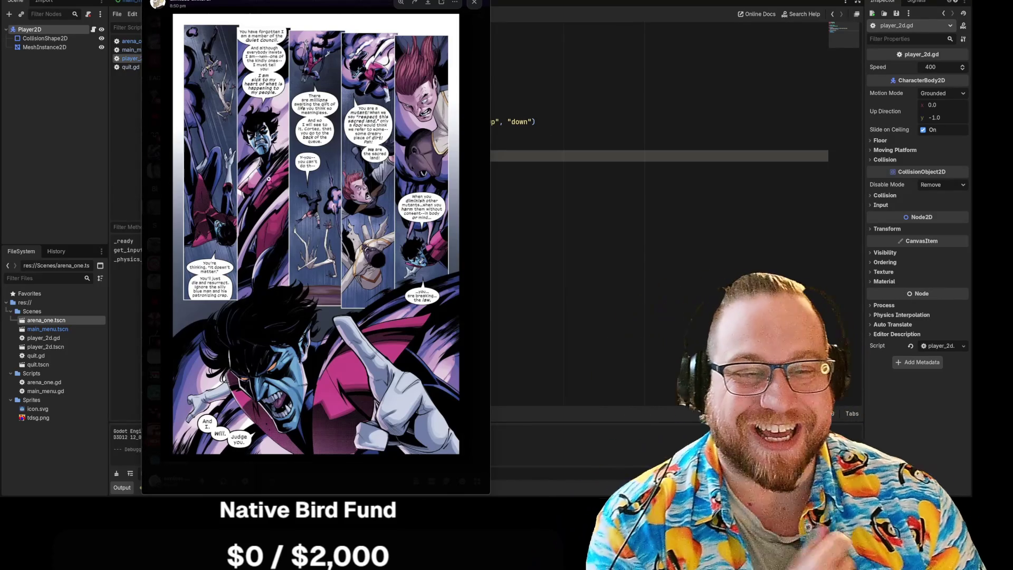
Step: Zoom Discord's image viewer in on the character's face in the comic panel
{"action": "left_click", "coordinate": [276, 393]}
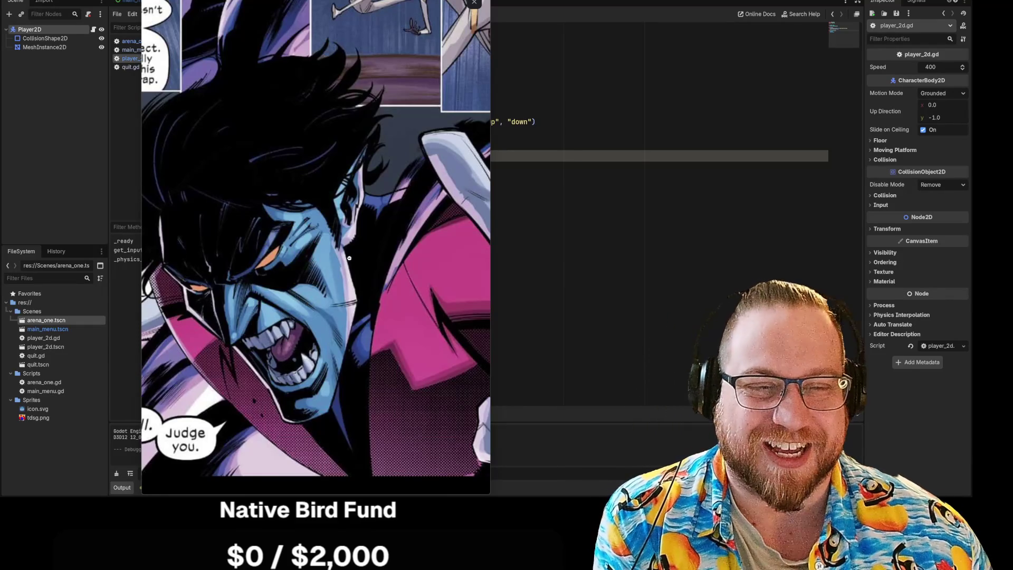
Step: Toggle the comic zoom until it rests on Nightcrawler's face, then widen the viewer window
{"action": "left_click", "coordinate": [325, 254]}
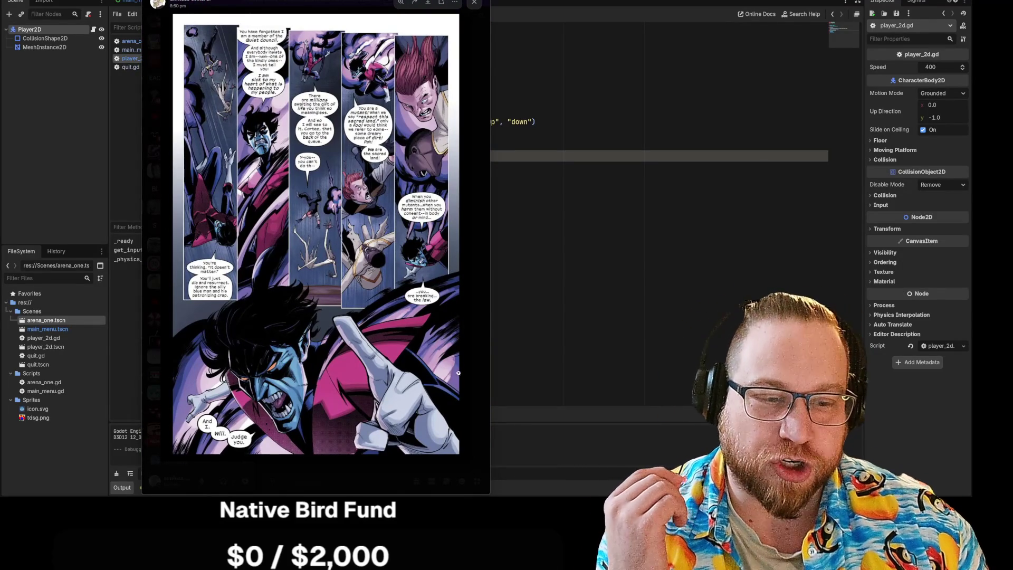
{"action": "left_click", "coordinate": [325, 408]}
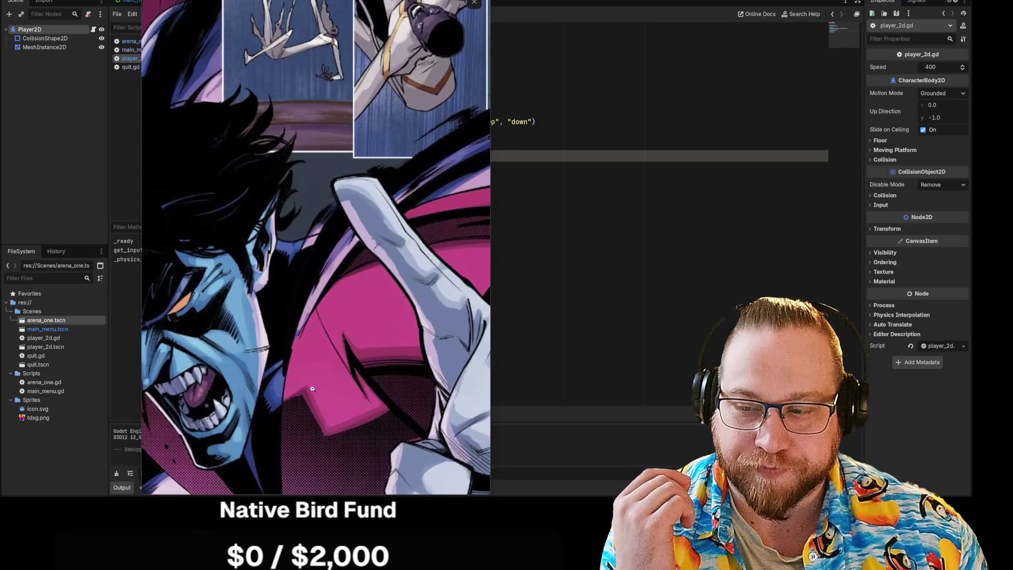
{"action": "left_click", "coordinate": [256, 406]}
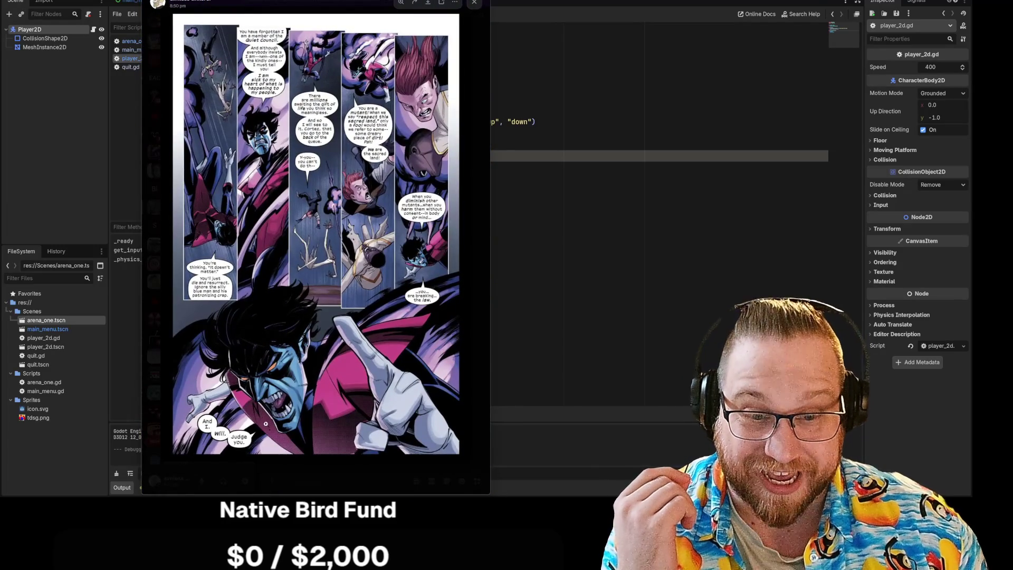
{"action": "left_click", "coordinate": [264, 422]}
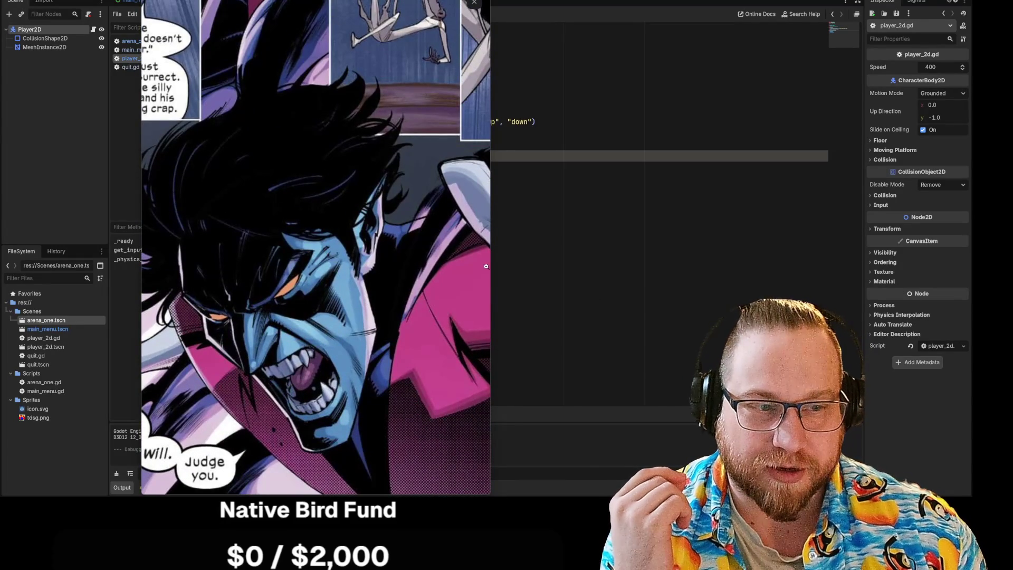
{"action": "mouse_move", "coordinate": [490, 266]}
{"action": "left_mouse_down"}
{"action": "mouse_move", "coordinate": [678, 281]}
{"action": "mouse_move", "coordinate": [623, 281]}
{"action": "left_mouse_up"}
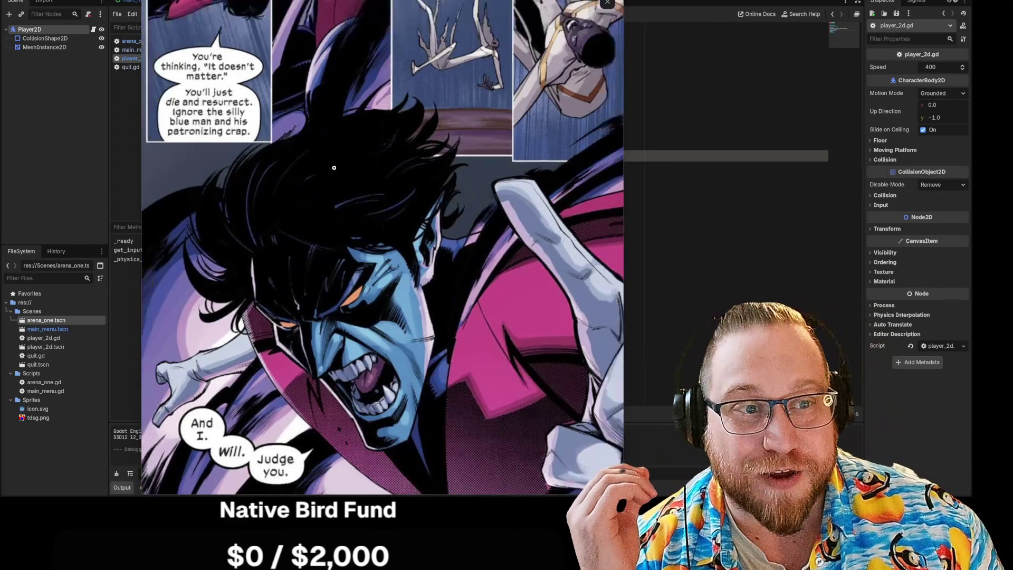
Step: Fit the whole comic page in the viewer, then move the viewer off the main screen
{"action": "left_click", "coordinate": [369, 127]}
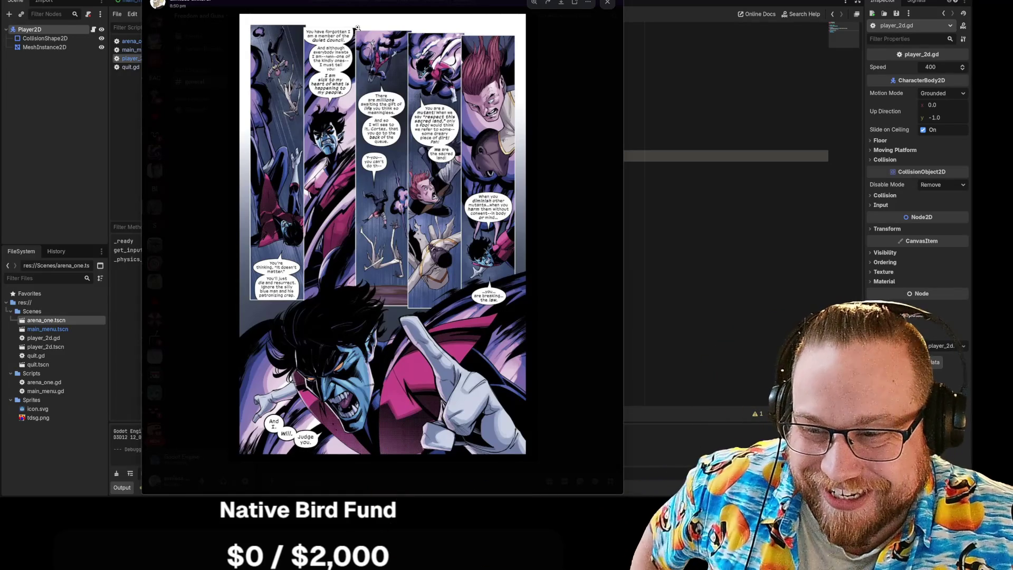
{"action": "key", "text": "super+shift+Left"}
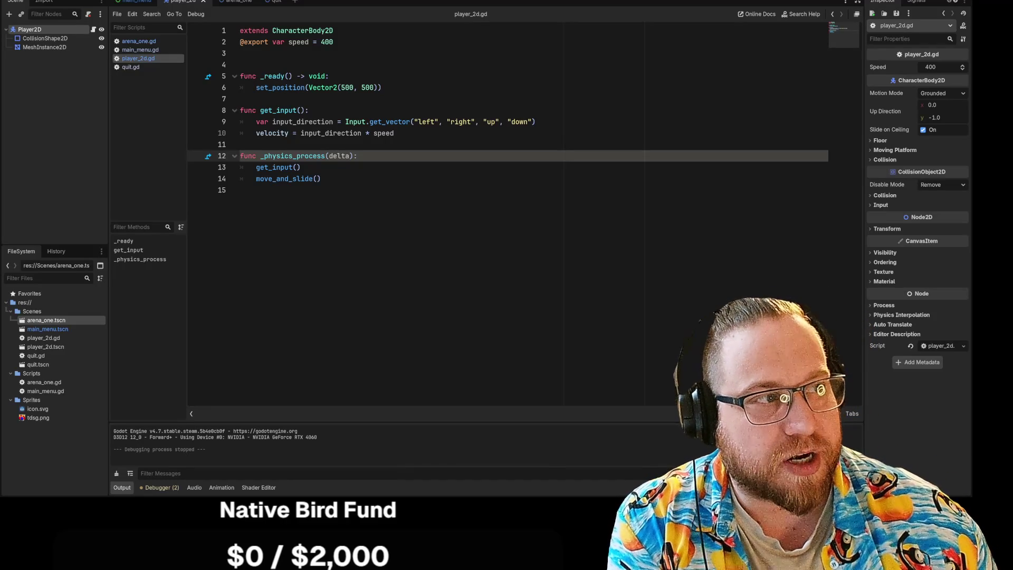
Step: Launch the game, start play from its menu, and move the player down-left then up-right
{"action": "key", "text": "F5"}
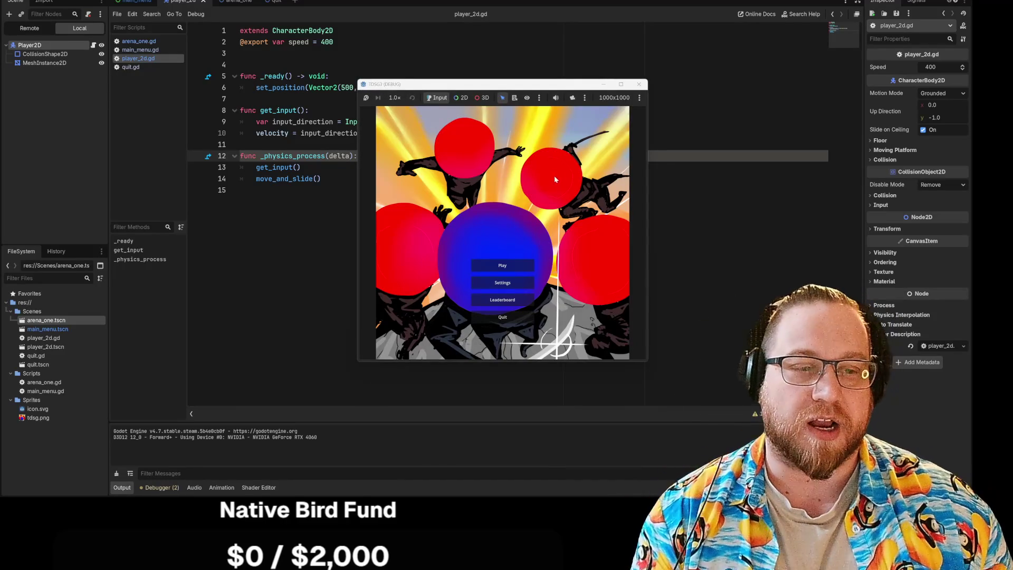
{"action": "left_click", "coordinate": [504, 268]}
{"action": "key", "text": "Left"}
{"action": "key", "text": "Down"}
{"action": "key", "text": "Up"}
{"action": "key", "text": "Right"}
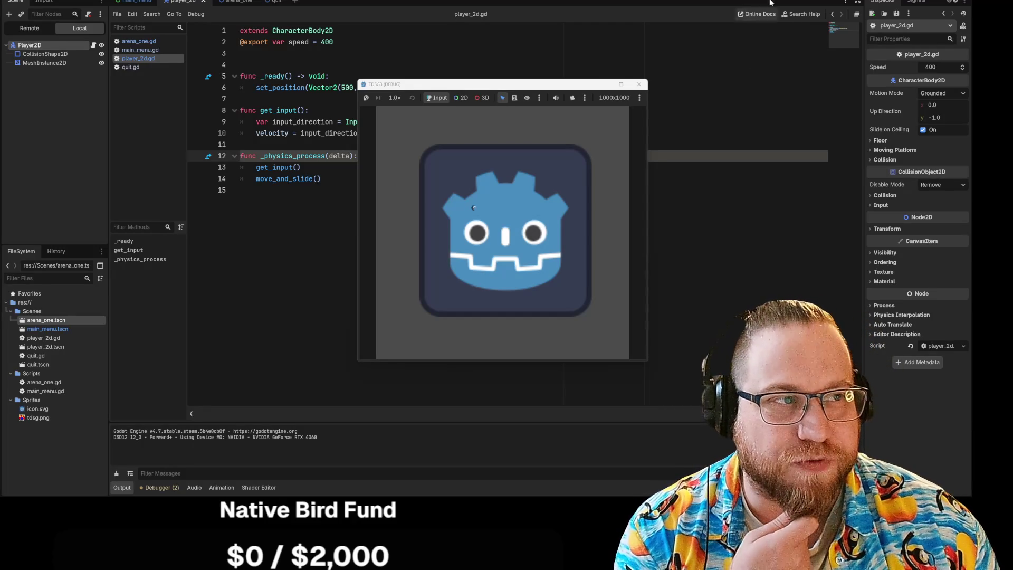
Step: Stop the running game with F8, returning to player_2d.gd
{"action": "key", "text": "F8"}
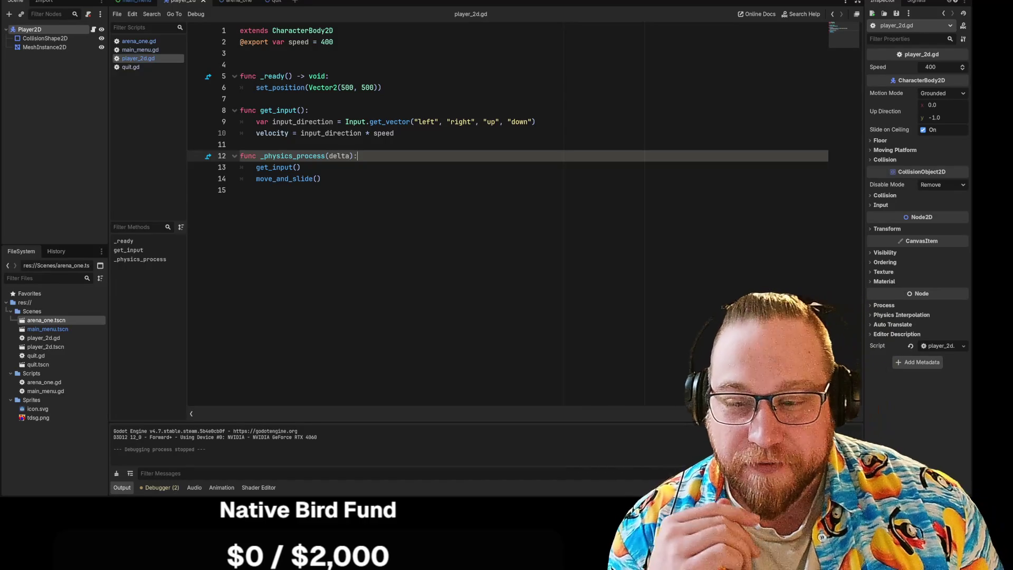
Step: Place the cursor on the empty last line of player_2d.gd
{"action": "left_click", "coordinate": [240, 190]}
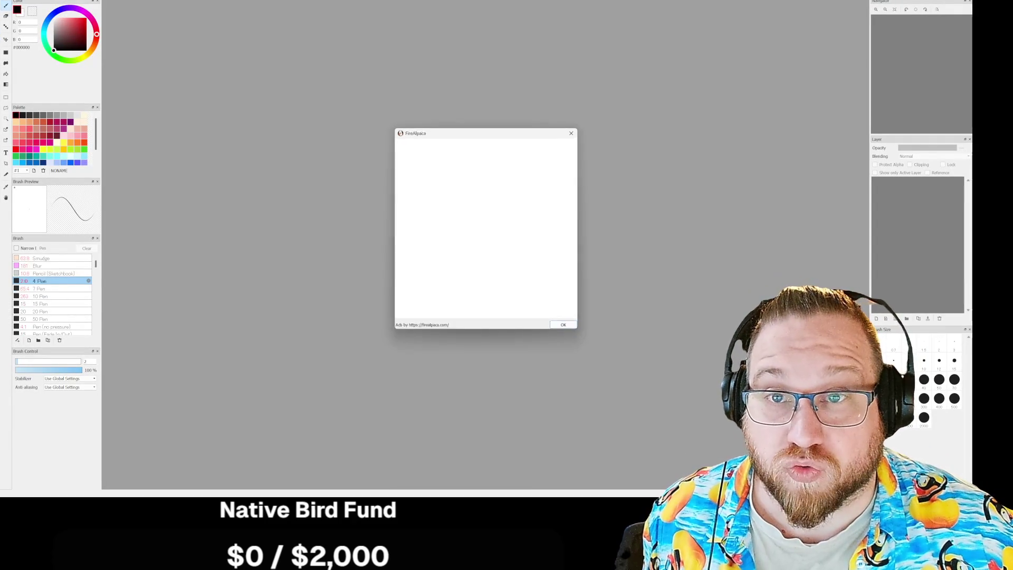
Step: Dismiss the ad, open and zoom into the Avatar reference collage, then open another reference image
{"action": "left_click", "coordinate": [565, 327]}
{"action": "left_click", "coordinate": [16, 2]}
{"action": "left_click", "coordinate": [32, 15]}
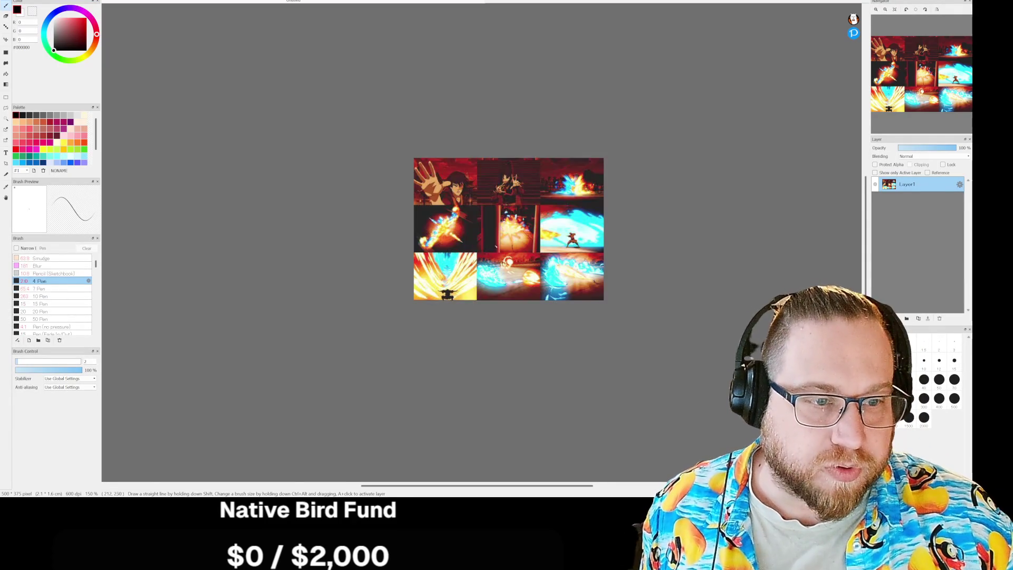
{"action": "scroll", "coordinate": [495, 246], "scroll_direction": "up", "scroll_amount": 5}
{"action": "scroll", "coordinate": [502, 168], "scroll_direction": "down", "scroll_amount": 1}
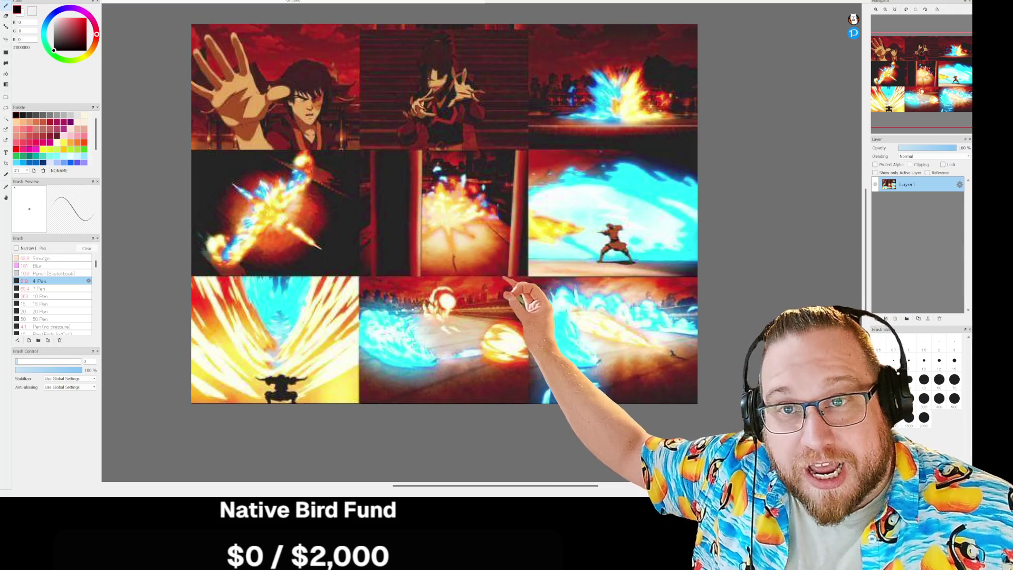
{"action": "left_click", "coordinate": [16, 2]}
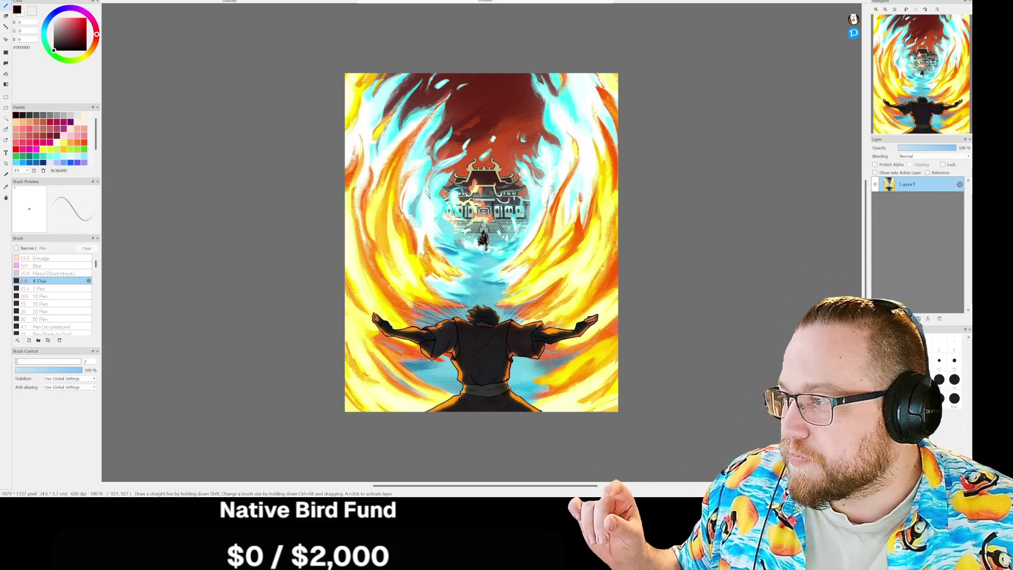
{"action": "key", "text": "alt+Tab"}
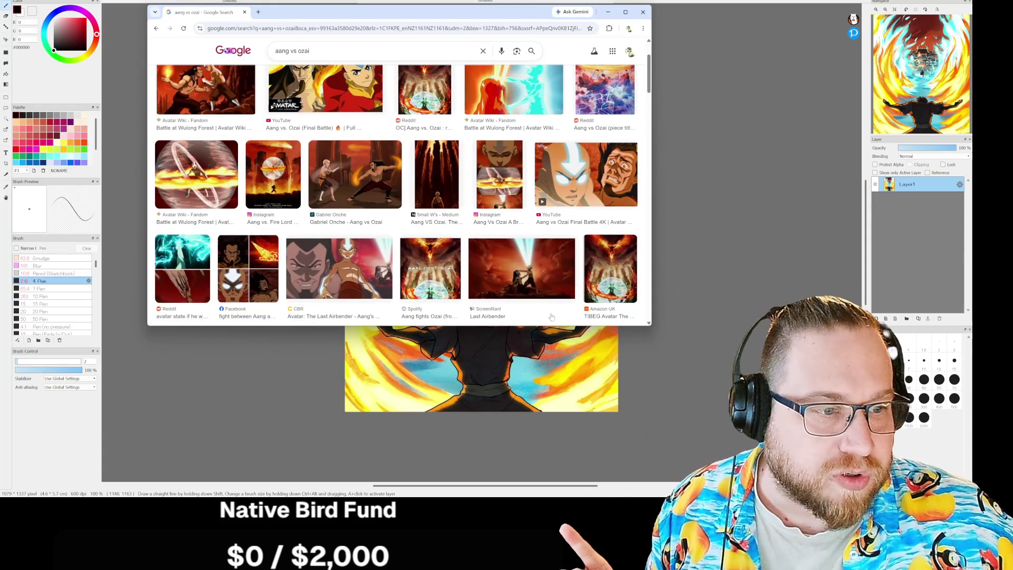
Step: Enlarge the browser window and preview the first image result larger
{"action": "mouse_move", "coordinate": [651, 326]}
{"action": "left_mouse_down"}
{"action": "mouse_move", "coordinate": [692, 441]}
{"action": "mouse_move", "coordinate": [711, 442]}
{"action": "left_mouse_up"}
{"action": "scroll", "coordinate": [513, 318], "scroll_direction": "up", "scroll_amount": 1}
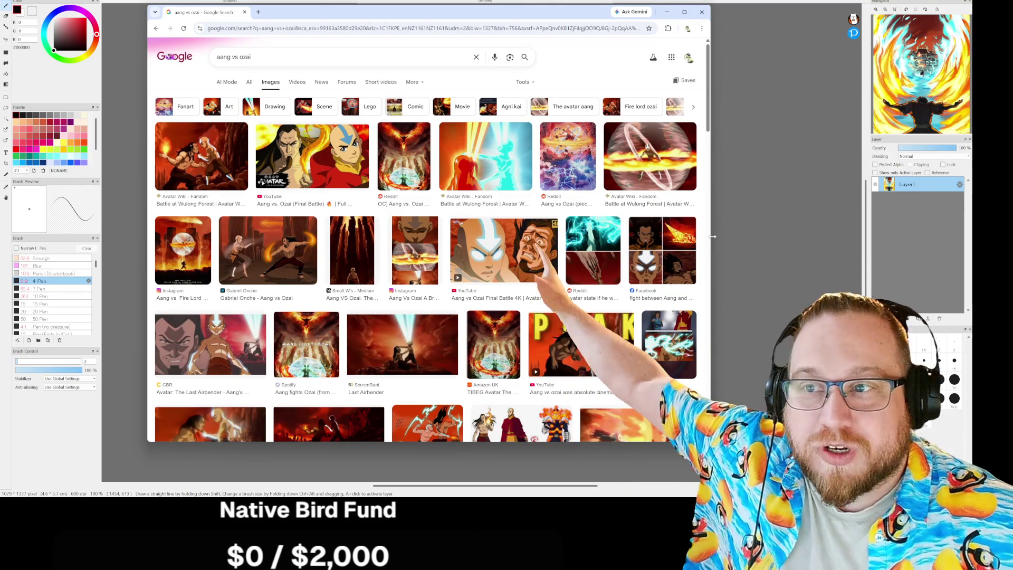
{"action": "left_click", "coordinate": [199, 164]}
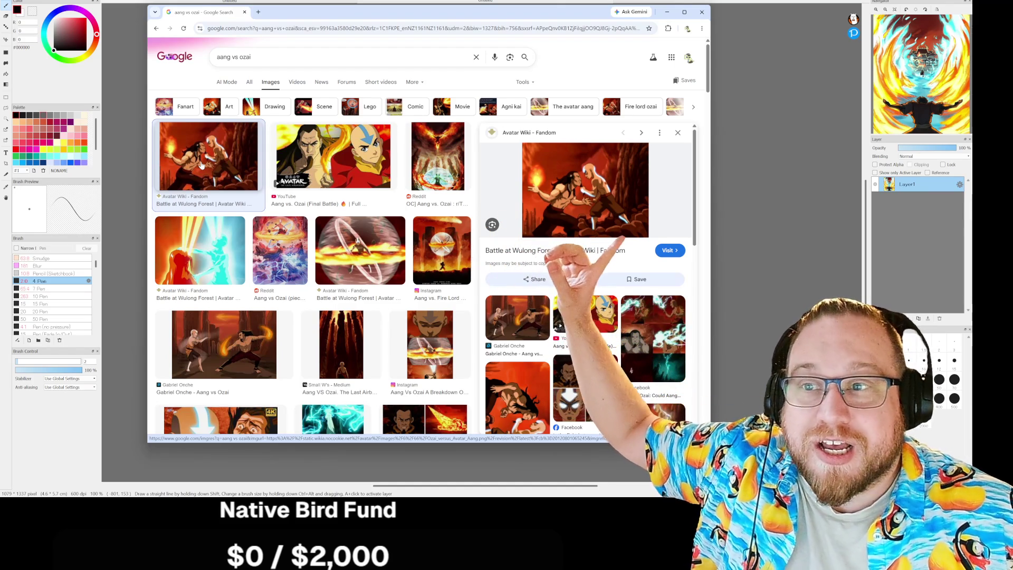
Step: Copy the Facebook four-panel Aang and Ozai image, then close the browser
{"action": "scroll", "coordinate": [375, 333], "scroll_direction": "down", "scroll_amount": 1}
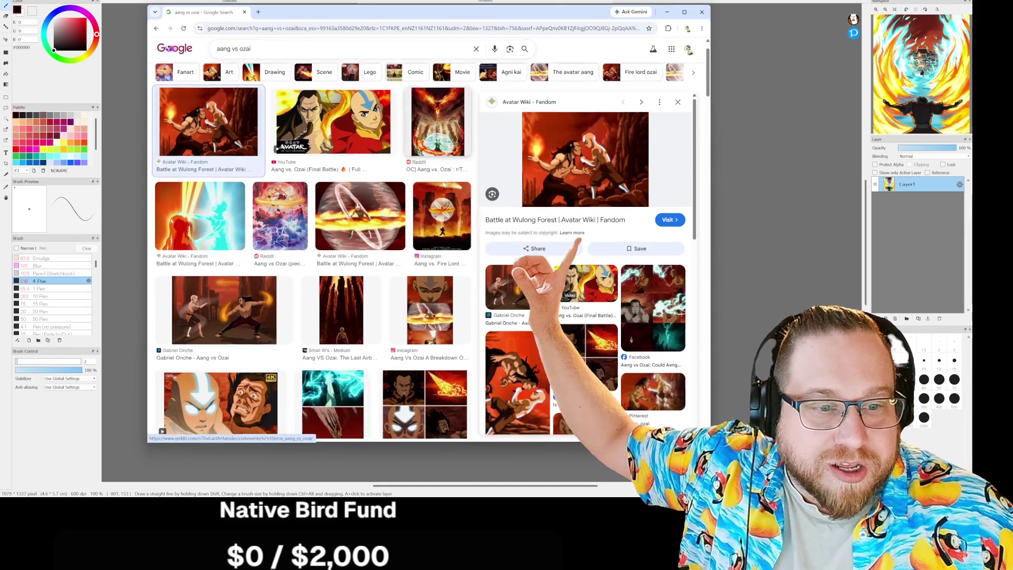
{"action": "scroll", "coordinate": [375, 333], "scroll_direction": "down", "scroll_amount": 3}
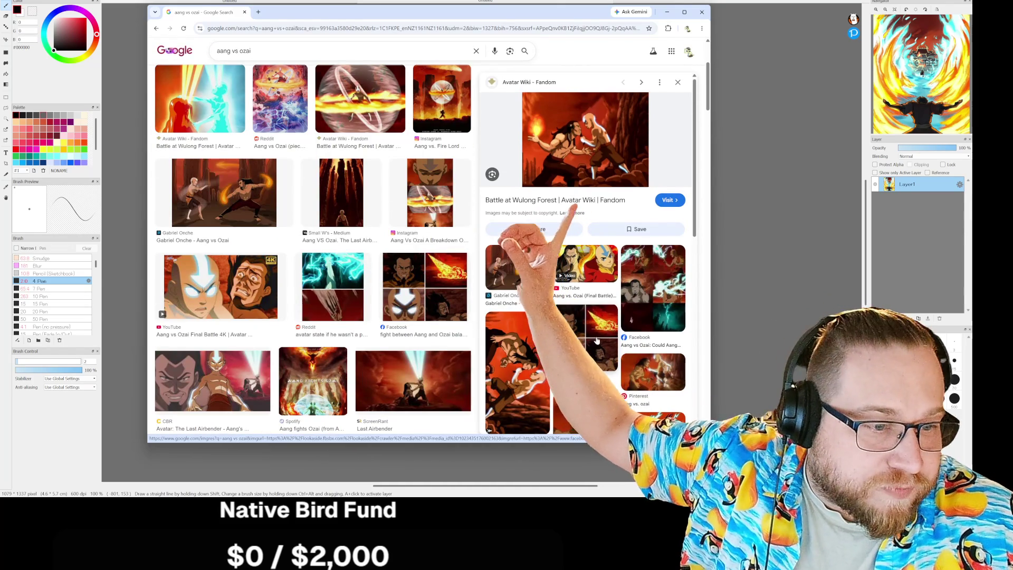
{"action": "left_click", "coordinate": [598, 335]}
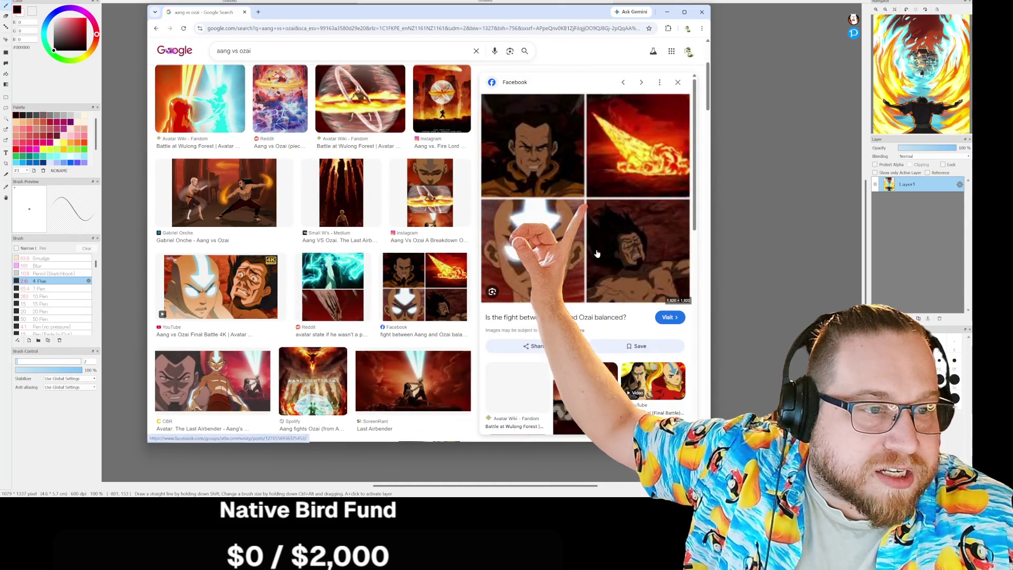
{"action": "right_click", "coordinate": [607, 183]}
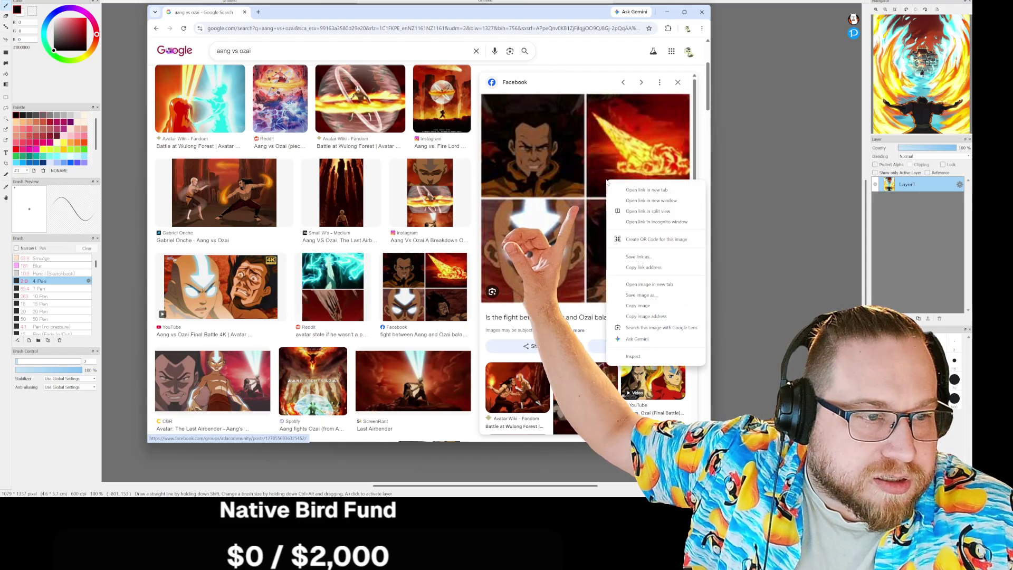
{"action": "left_click", "coordinate": [642, 302]}
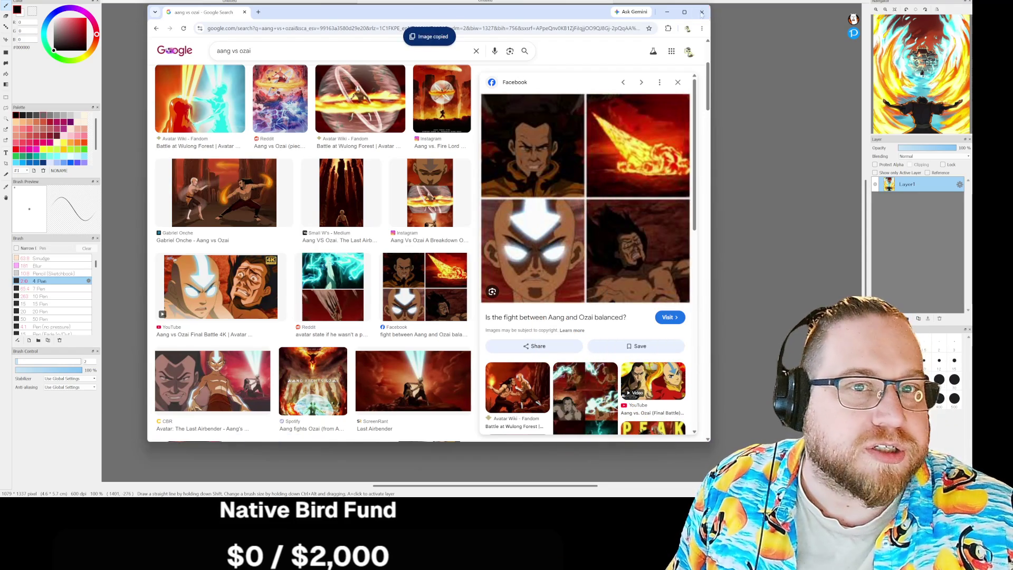
{"action": "left_click", "coordinate": [702, 11]}
Step: Create a 225×225 canvas from the clipboard's four-panel Aang and Ozai image via New from Clipboard
{"action": "left_click", "coordinate": [8, 1]}
{"action": "left_click", "coordinate": [31, 18]}
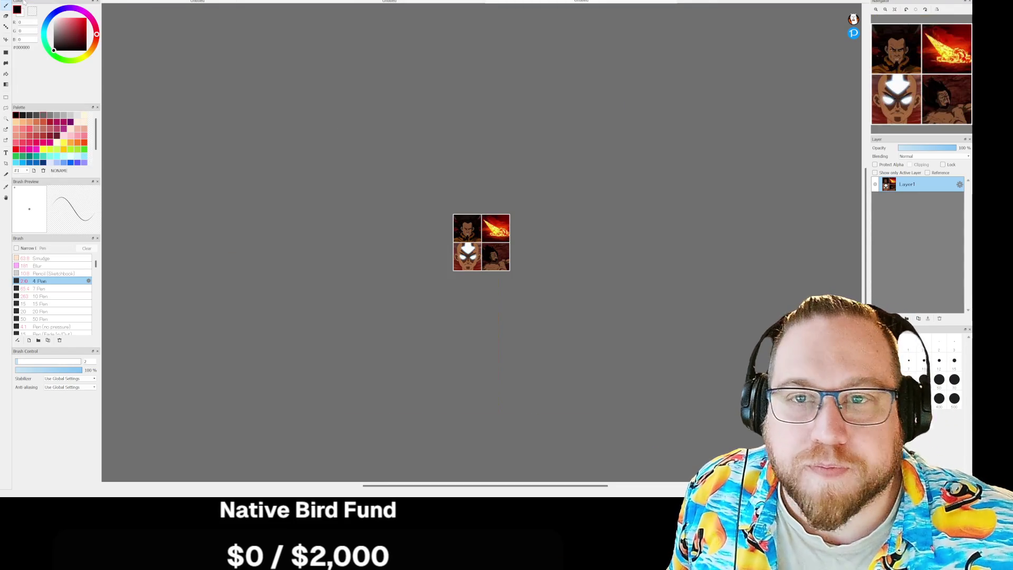
{"action": "scroll", "coordinate": [504, 243], "scroll_direction": "up", "scroll_amount": 6}
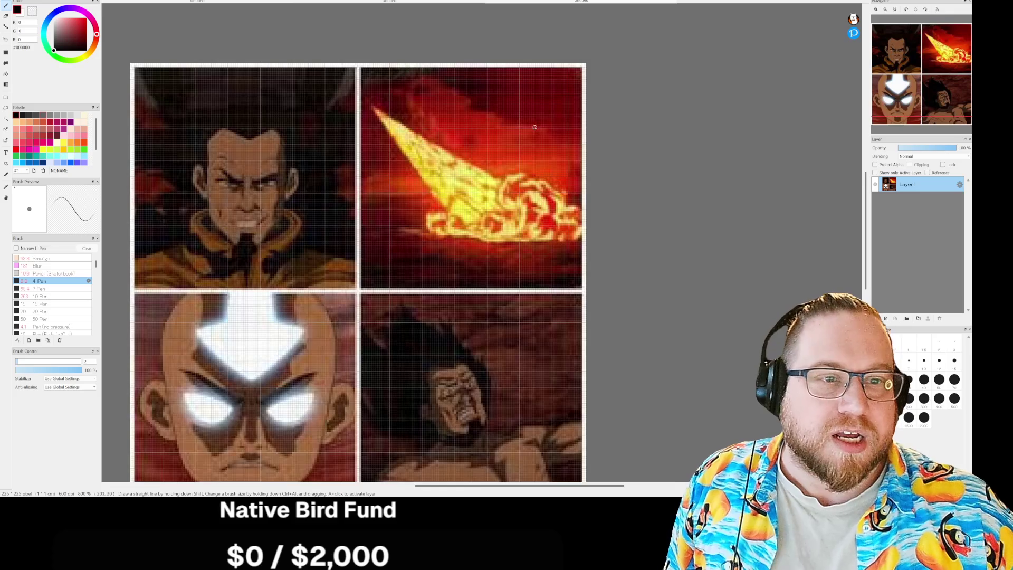
{"action": "scroll", "coordinate": [503, 186], "scroll_direction": "down", "scroll_amount": 2}
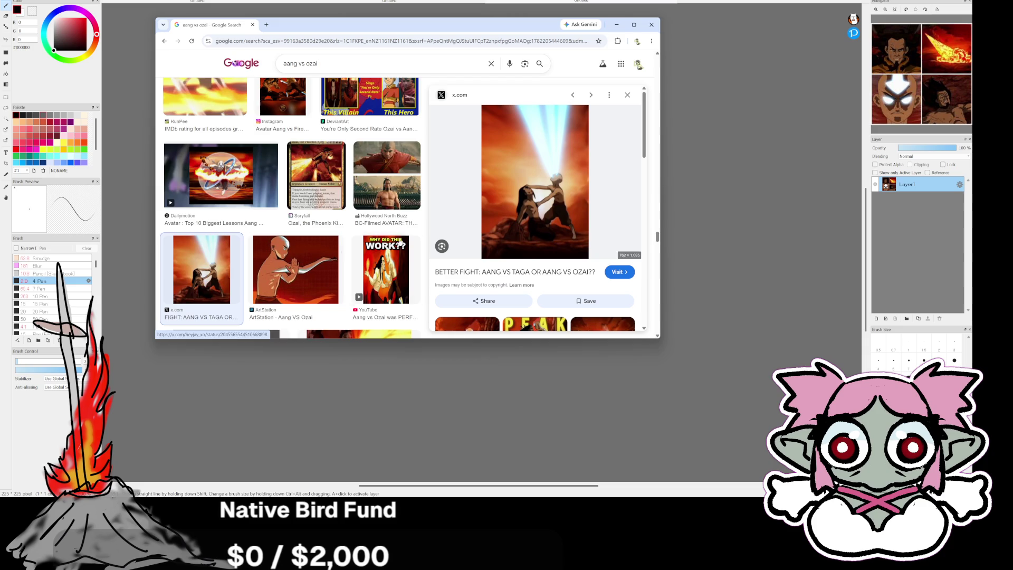
Step: Preview the Sozin's Comet image, then close Chrome and return to the fire painting document
{"action": "scroll", "coordinate": [308, 222], "scroll_direction": "down", "scroll_amount": 6}
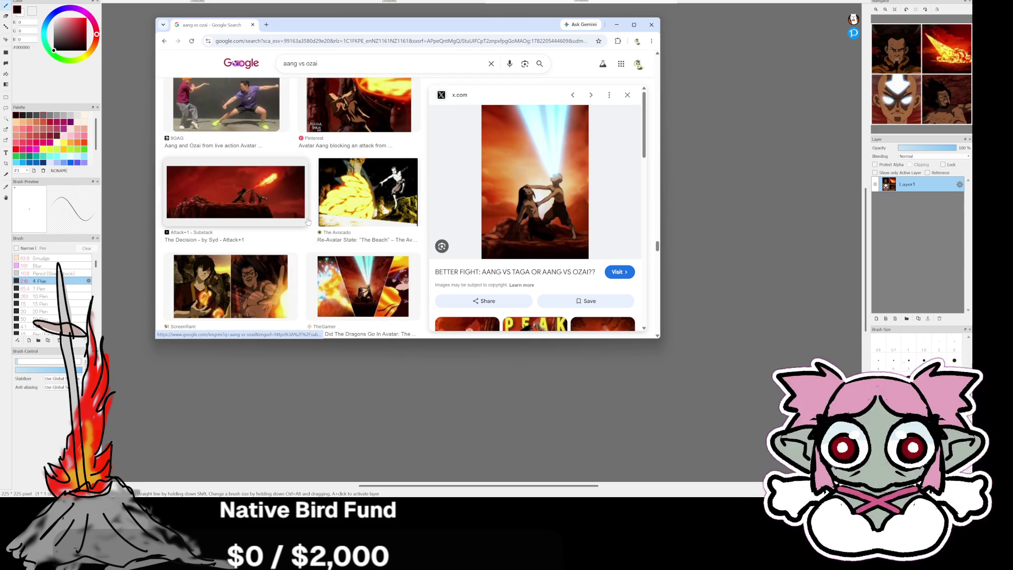
{"action": "scroll", "coordinate": [308, 221], "scroll_direction": "down", "scroll_amount": 2}
{"action": "scroll", "coordinate": [307, 222], "scroll_direction": "down", "scroll_amount": 2}
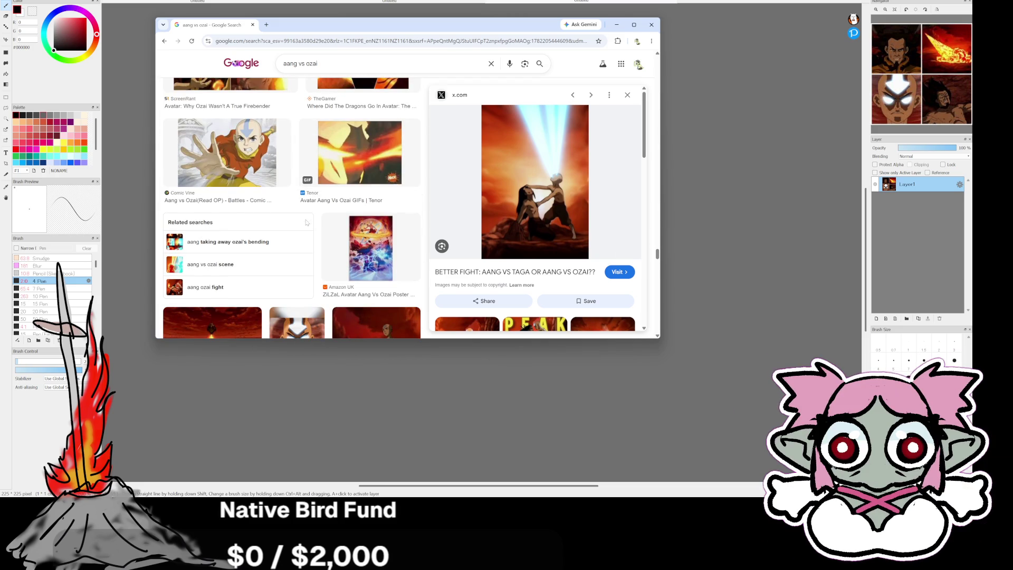
{"action": "scroll", "coordinate": [349, 162], "scroll_direction": "down", "scroll_amount": 3}
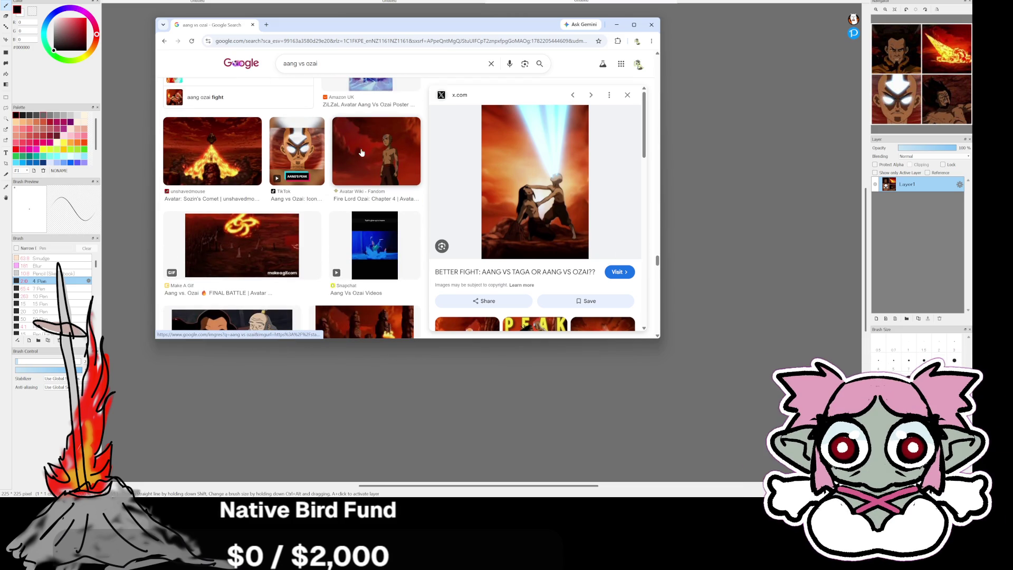
{"action": "left_click", "coordinate": [225, 152]}
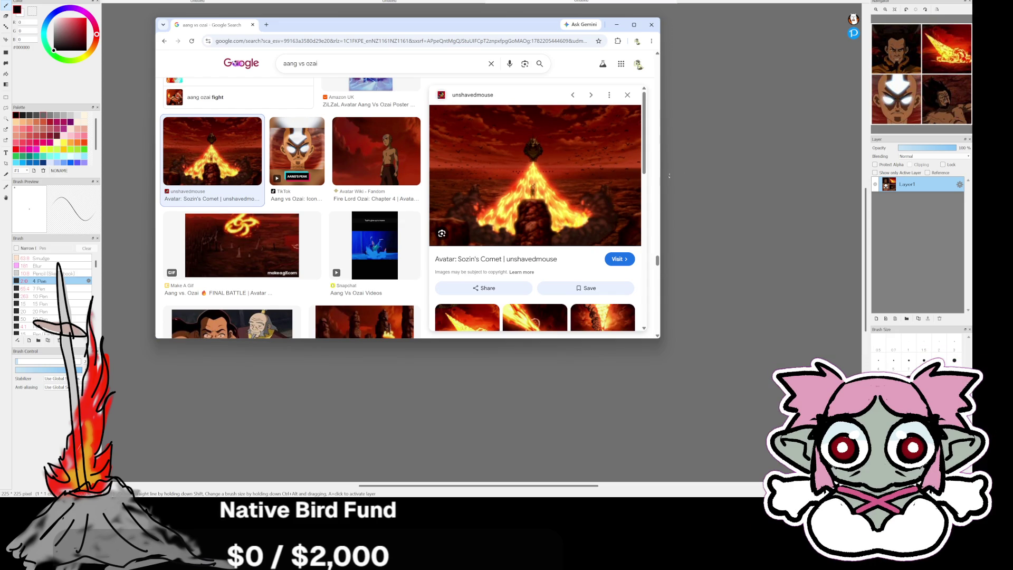
{"action": "left_click", "coordinate": [651, 25]}
{"action": "left_click", "coordinate": [198, 2]}
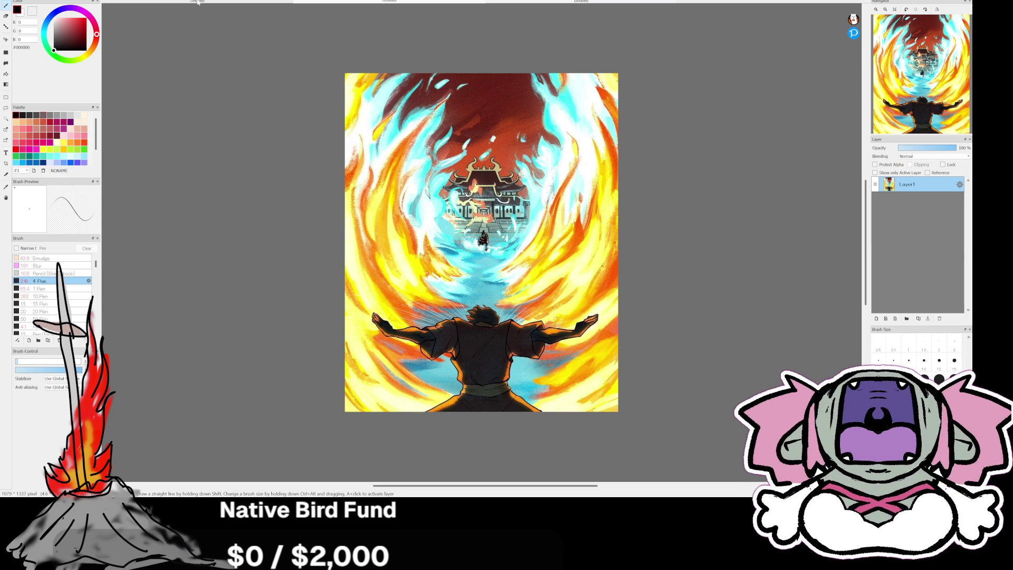
Step: Review the nine-panel fire and water bending collage, then switch to Godot's player_2d.gd script
{"action": "left_click", "coordinate": [197, 3]}
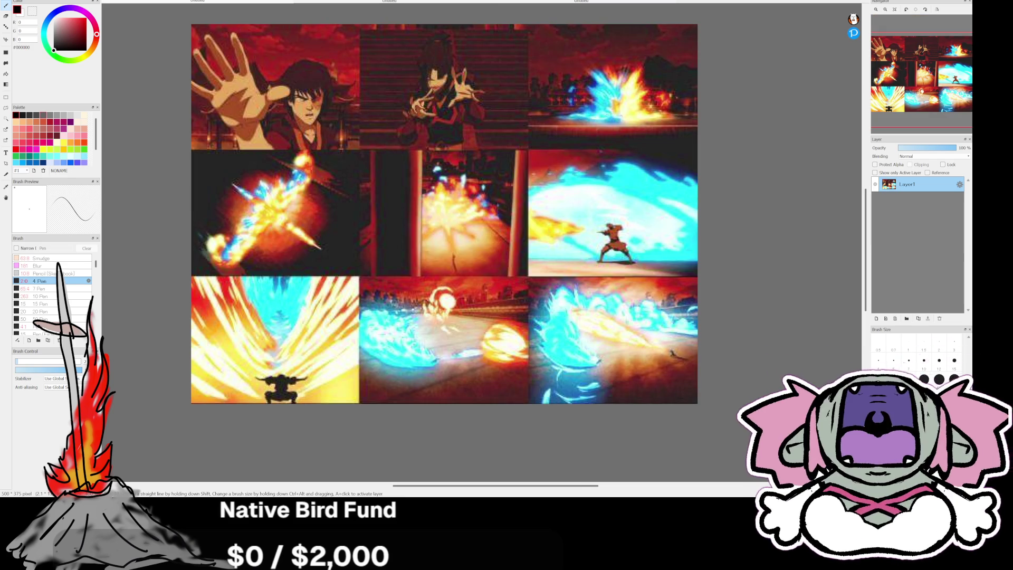
{"action": "scroll", "coordinate": [595, 205], "scroll_direction": "up", "scroll_amount": 2}
{"action": "scroll", "coordinate": [594, 205], "scroll_direction": "down", "scroll_amount": 2}
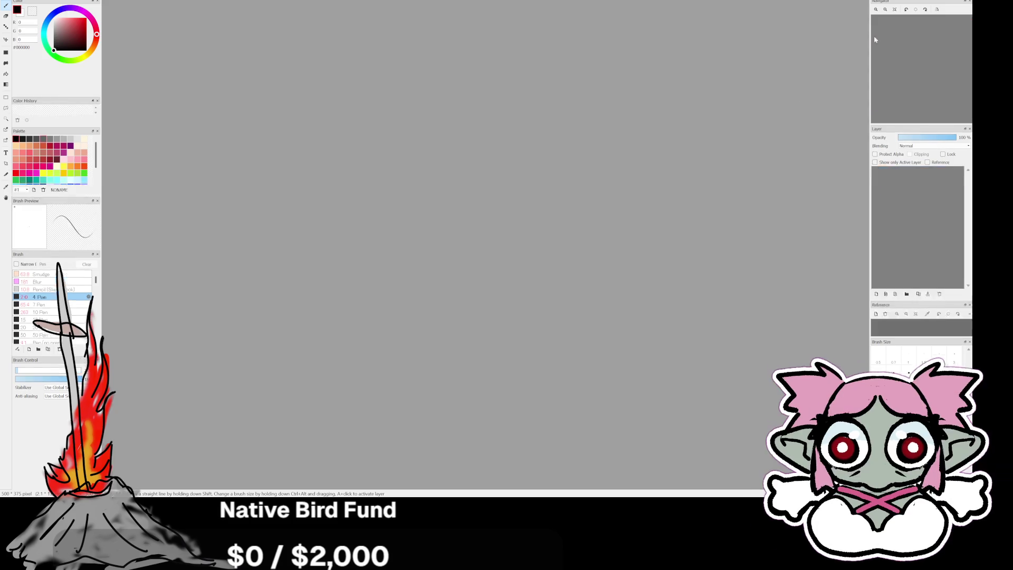
{"action": "key", "text": "alt+Tab"}
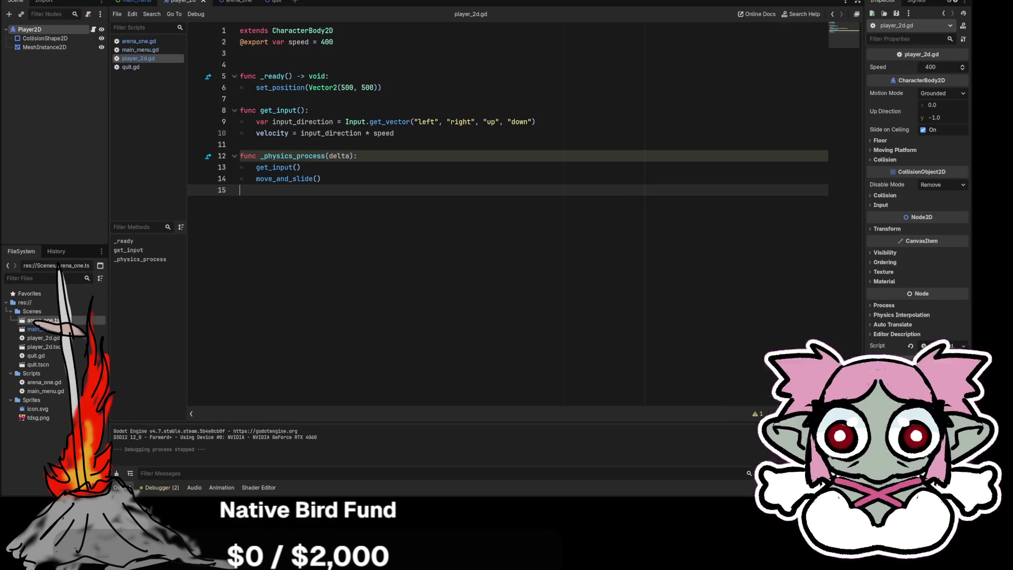
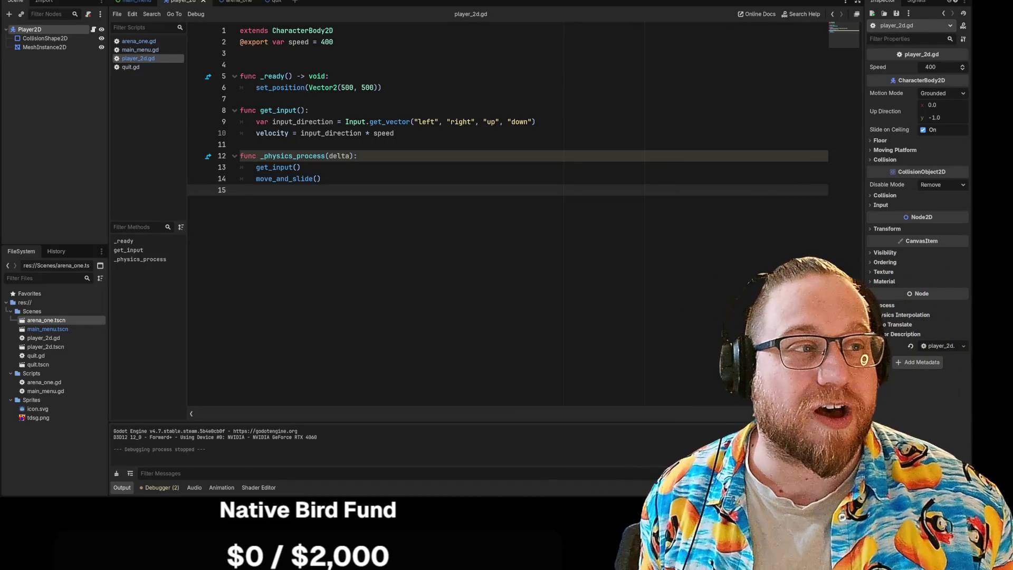
Step: Test-run the project with F5 and choose Play on the main menu to load the arena
{"action": "key", "text": "F5"}
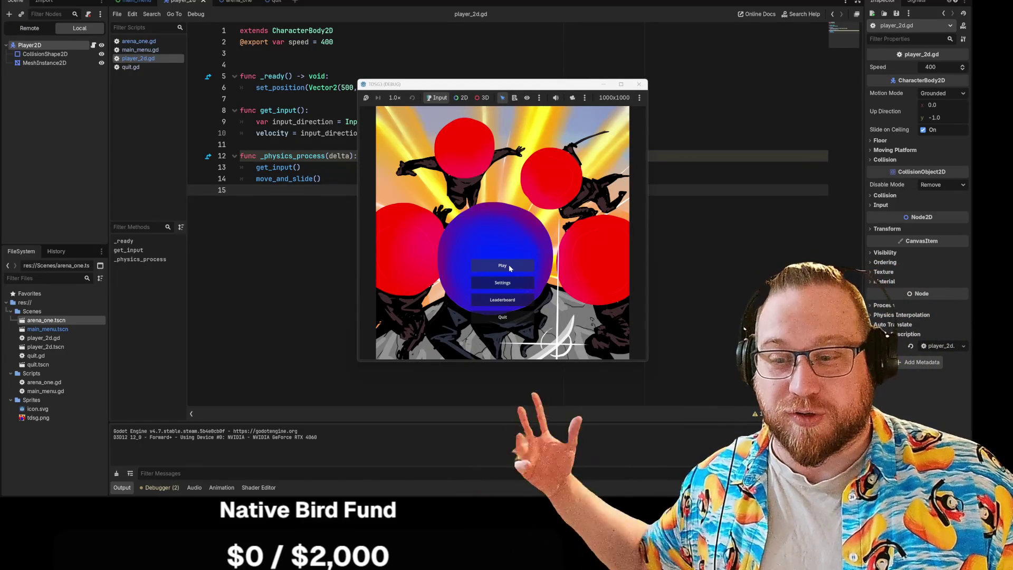
{"action": "left_click", "coordinate": [506, 268]}
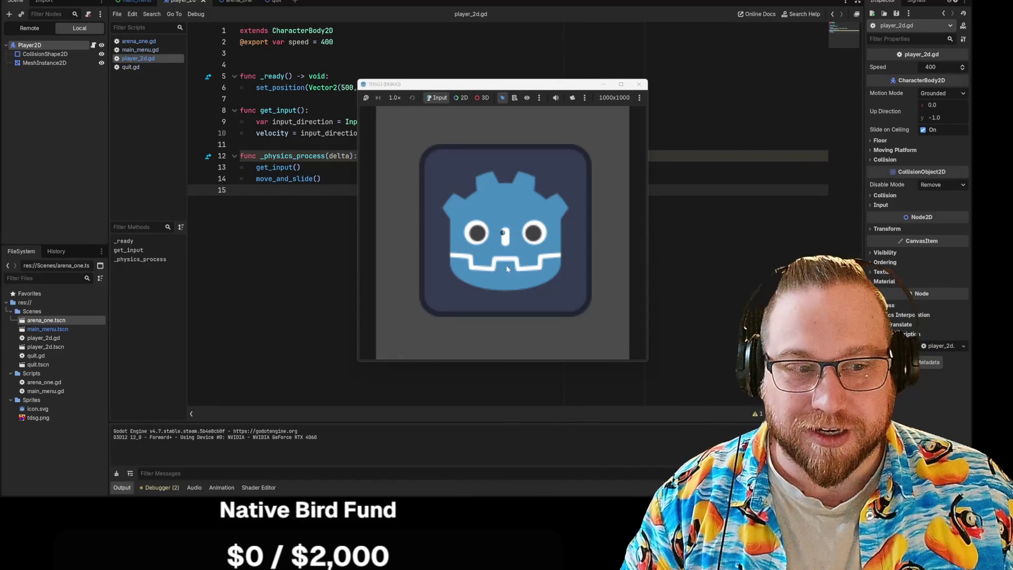
Step: Steer the Godot-icon player diagonally down-right, then left, right, up and right with the arrow keys
{"action": "key", "text": "Down"}
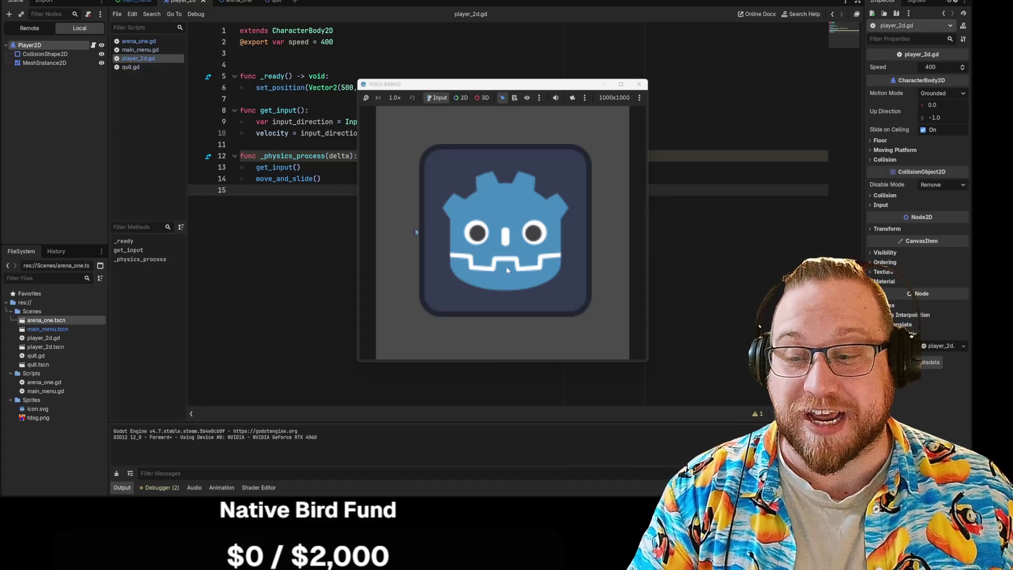
{"action": "key", "text": "Down"}
{"action": "key", "text": "Right"}
{"action": "key", "text": "Left"}
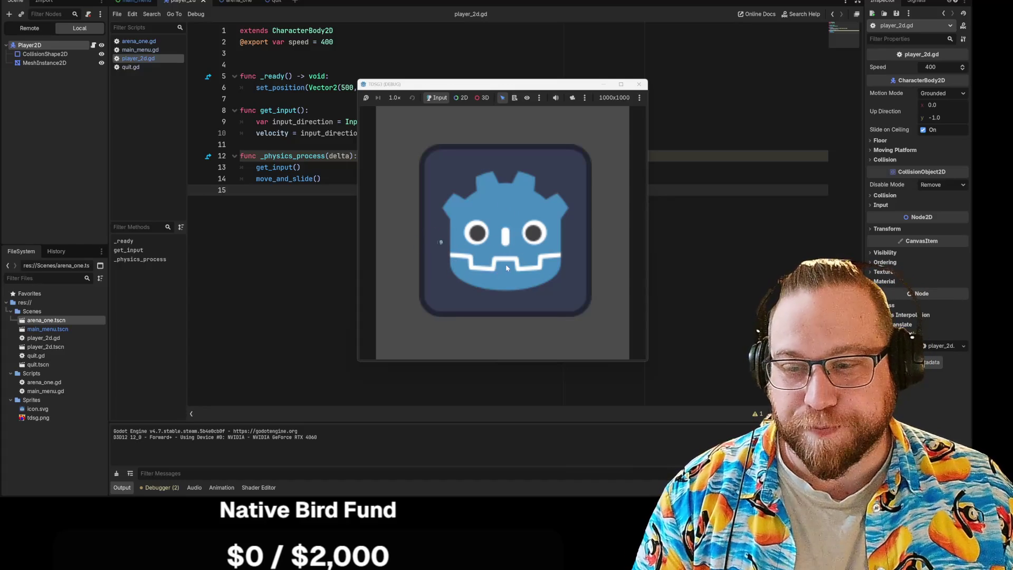
{"action": "key", "text": "Right"}
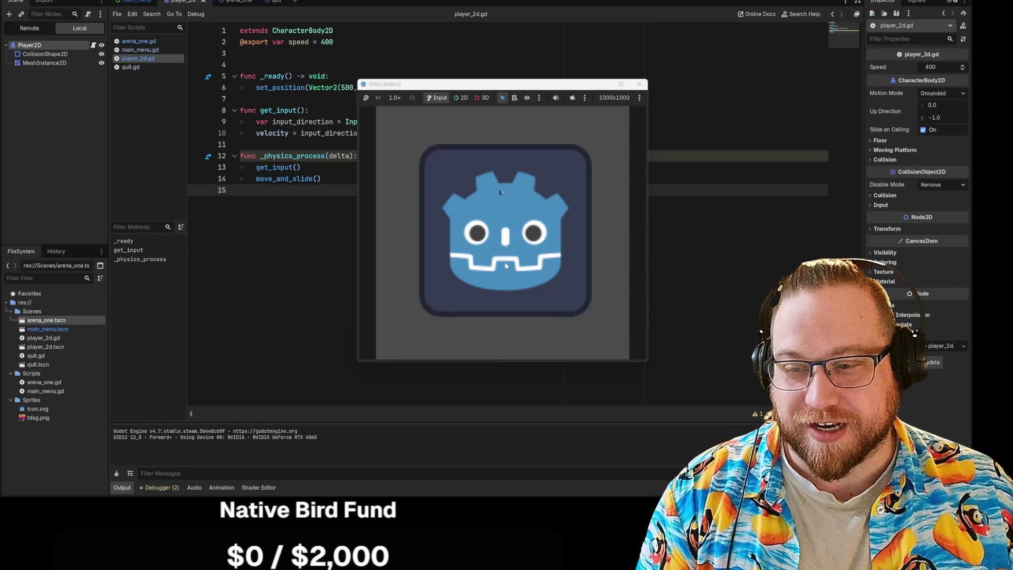
{"action": "key", "text": "Up"}
{"action": "key", "text": "Right"}
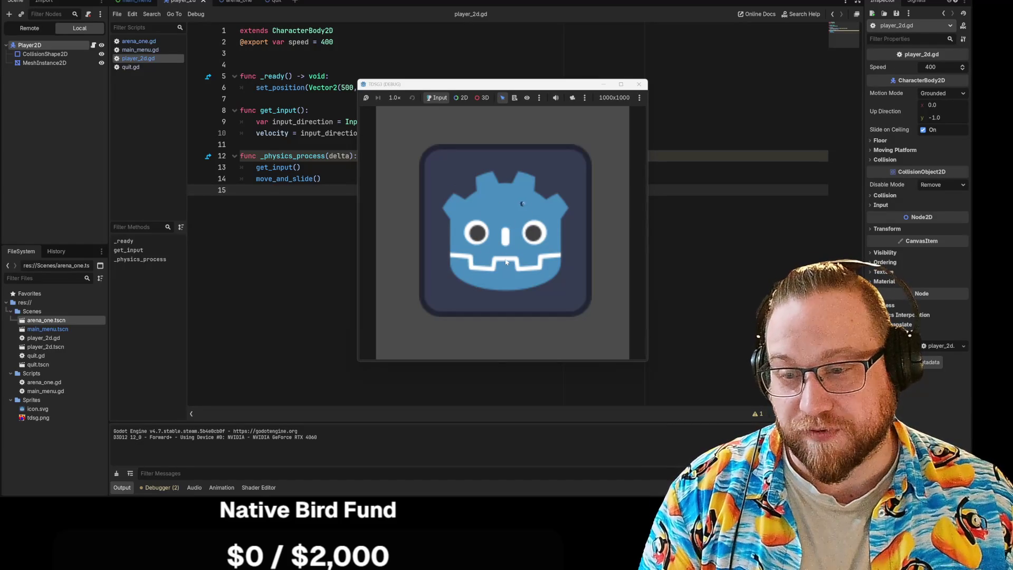
Step: Move the player down, right, left, up and down again, then stop the running game
{"action": "key", "text": "Down"}
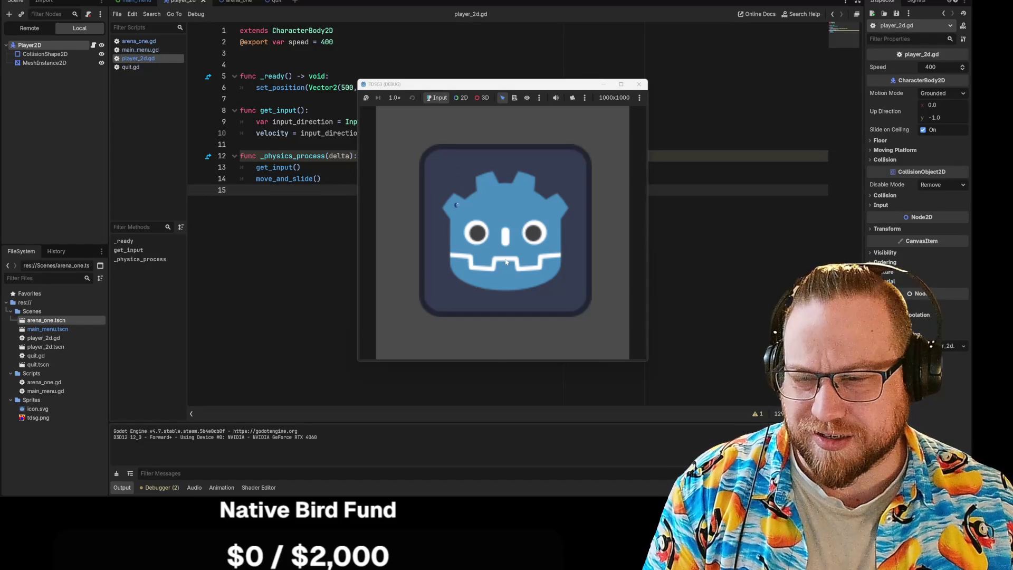
{"action": "key", "text": "Right"}
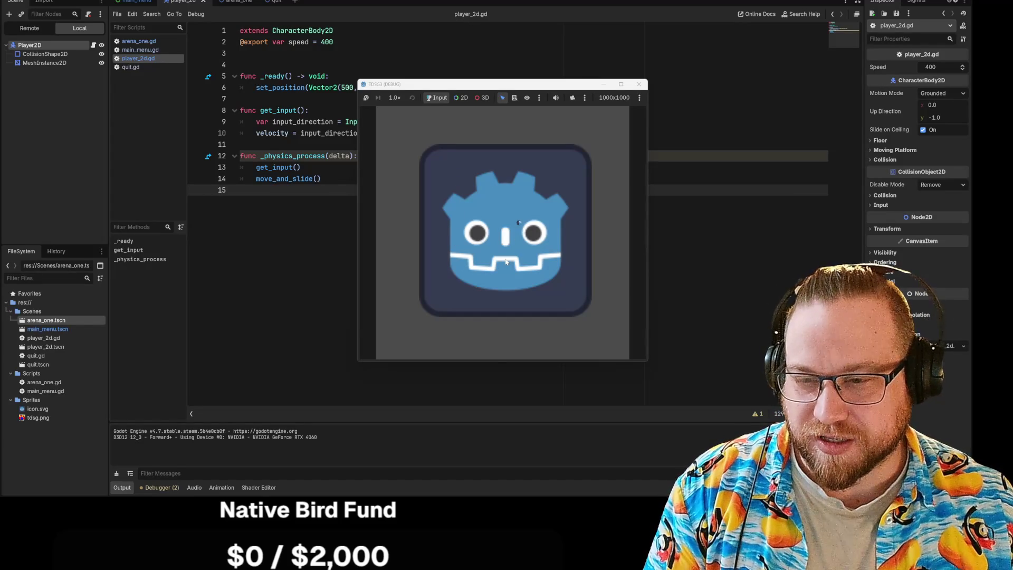
{"action": "key", "text": "Left"}
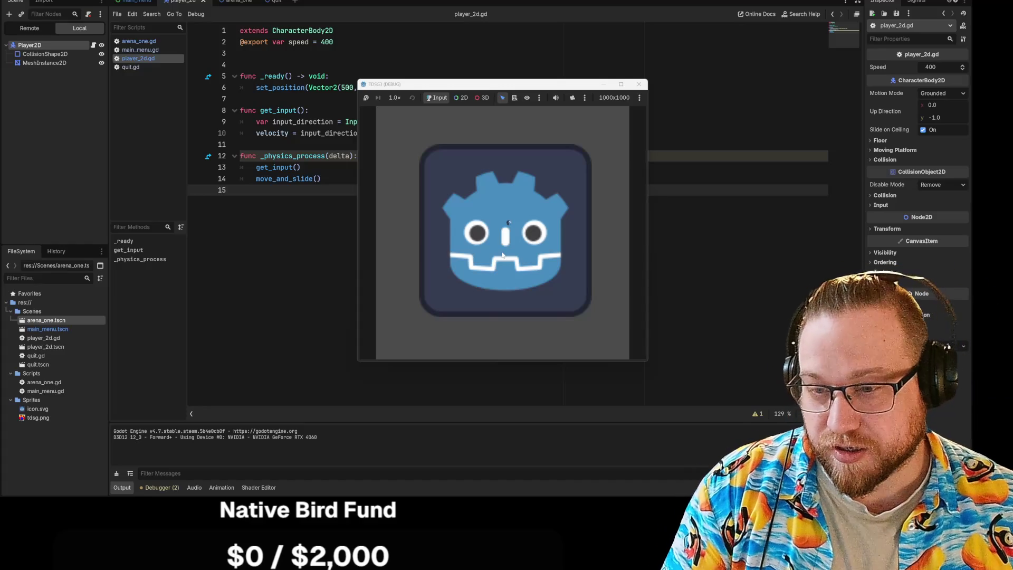
{"action": "key", "text": "Right"}
{"action": "key", "text": "Up"}
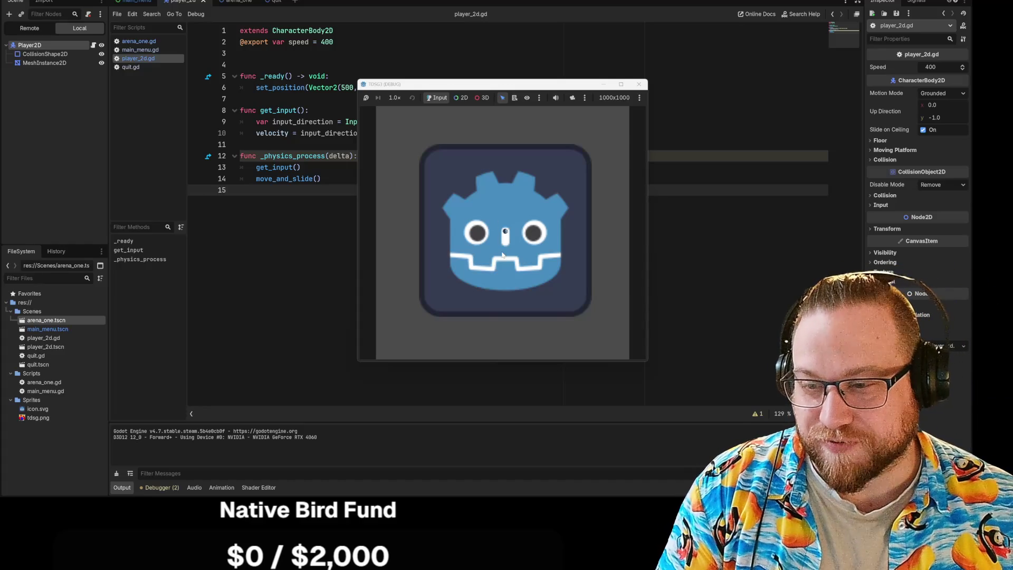
{"action": "key", "text": "Down"}
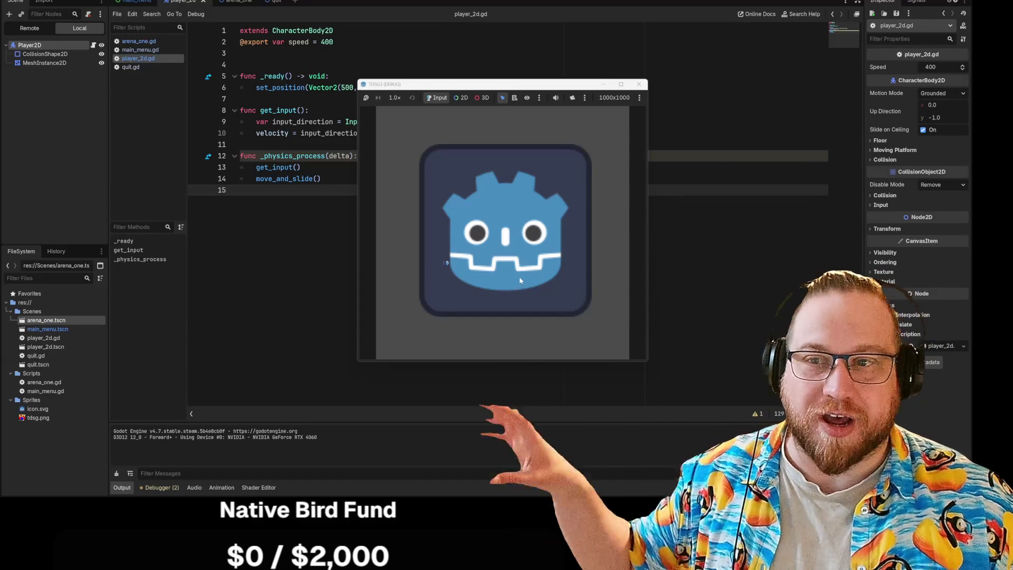
{"action": "left_click", "coordinate": [639, 86]}
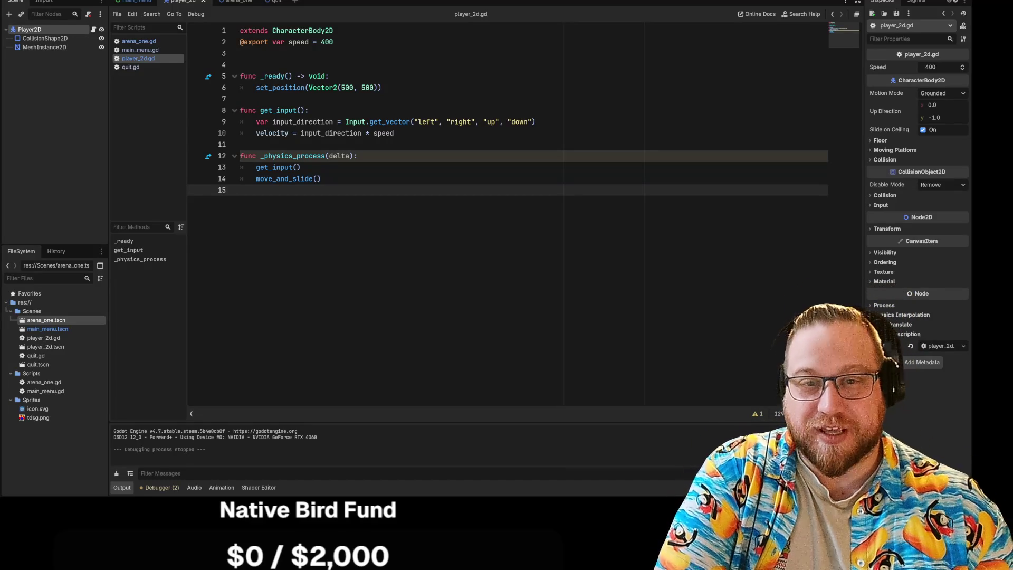
Step: Close the game window to return to the player_2d.gd script in the editor
{"action": "left_click", "coordinate": [16, 1]}
{"action": "left_click", "coordinate": [53, 47]}
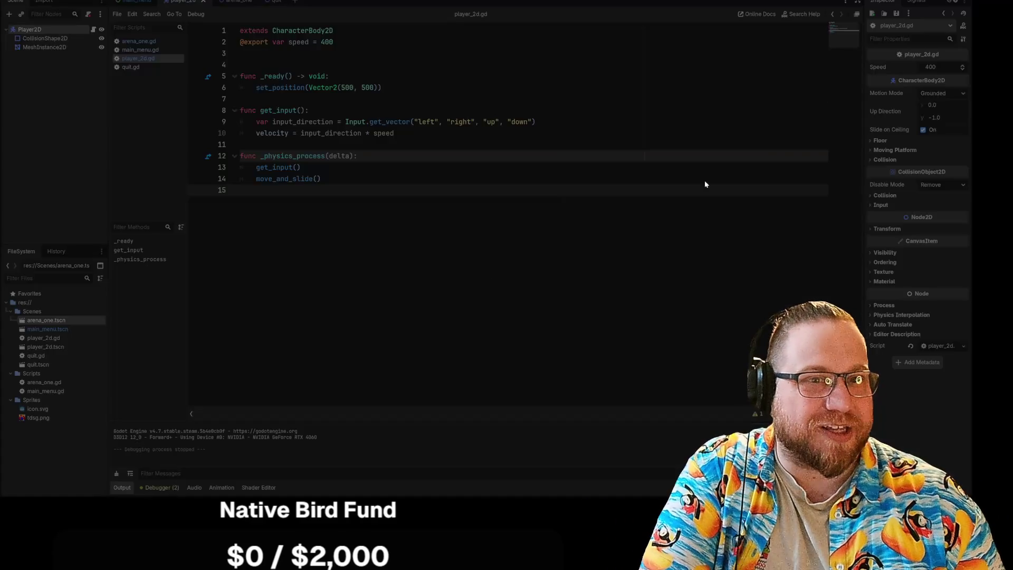